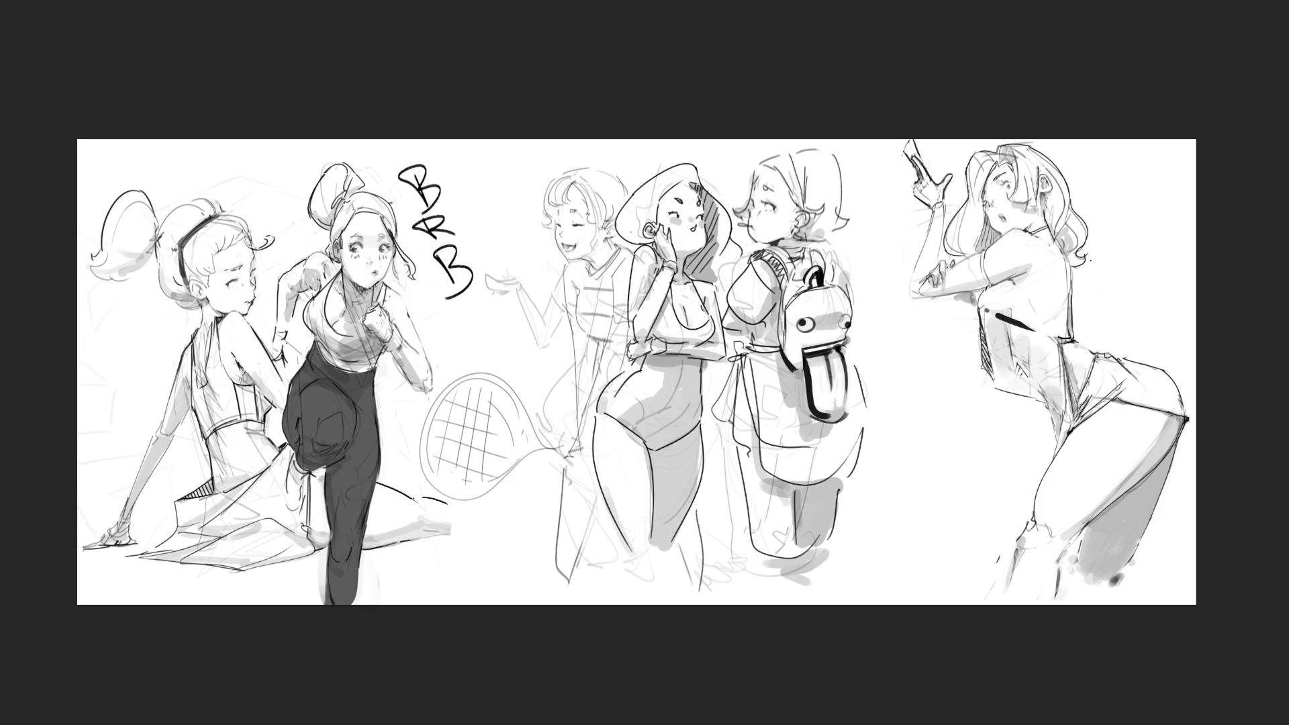
Draw a speech-bubble tail from the lettering, then undo it together with the BRB letters.
{"action": "mouse_move", "coordinate": [504, 164]}
{"action": "left_mouse_down"}
{"action": "mouse_move", "coordinate": [488, 333]}
{"action": "mouse_move", "coordinate": [506, 410]}
{"action": "left_mouse_up"}
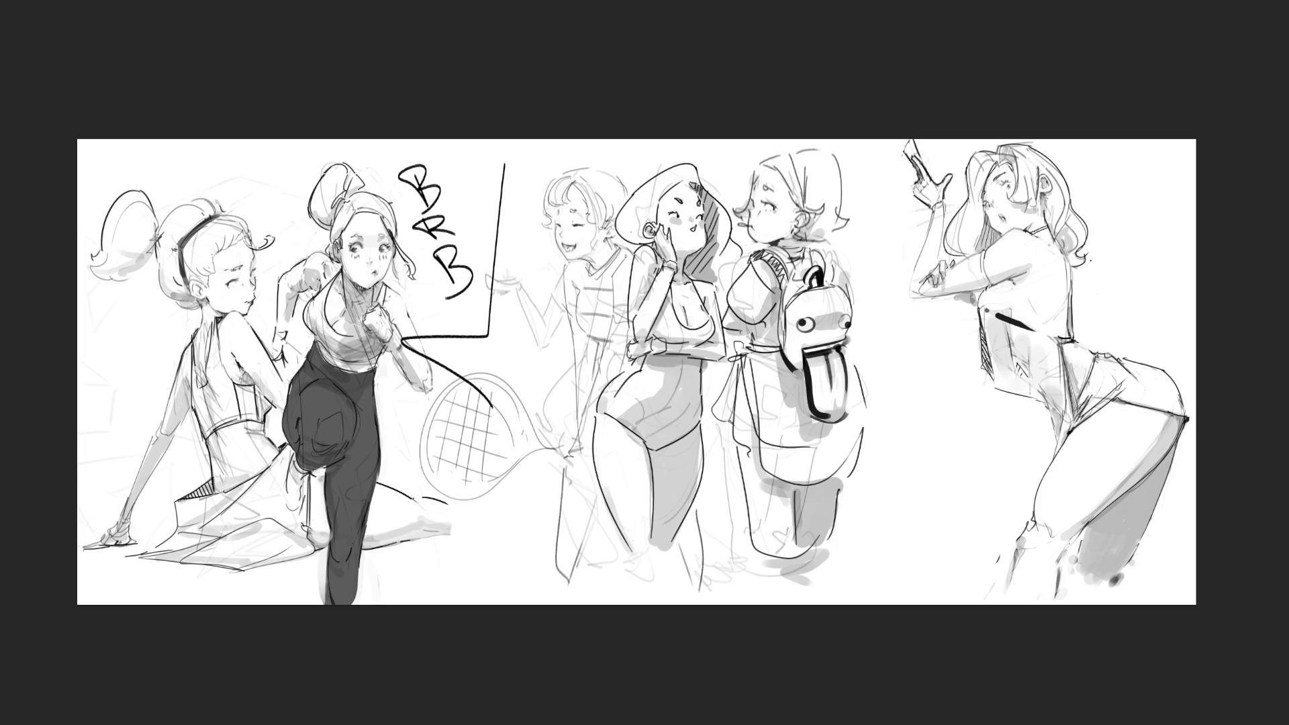
{"action": "key", "text": "ctrl+z"}
{"action": "key", "text": "ctrl+z"}
{"action": "key", "text": "ctrl+z"}
{"action": "key", "text": "ctrl+z"}
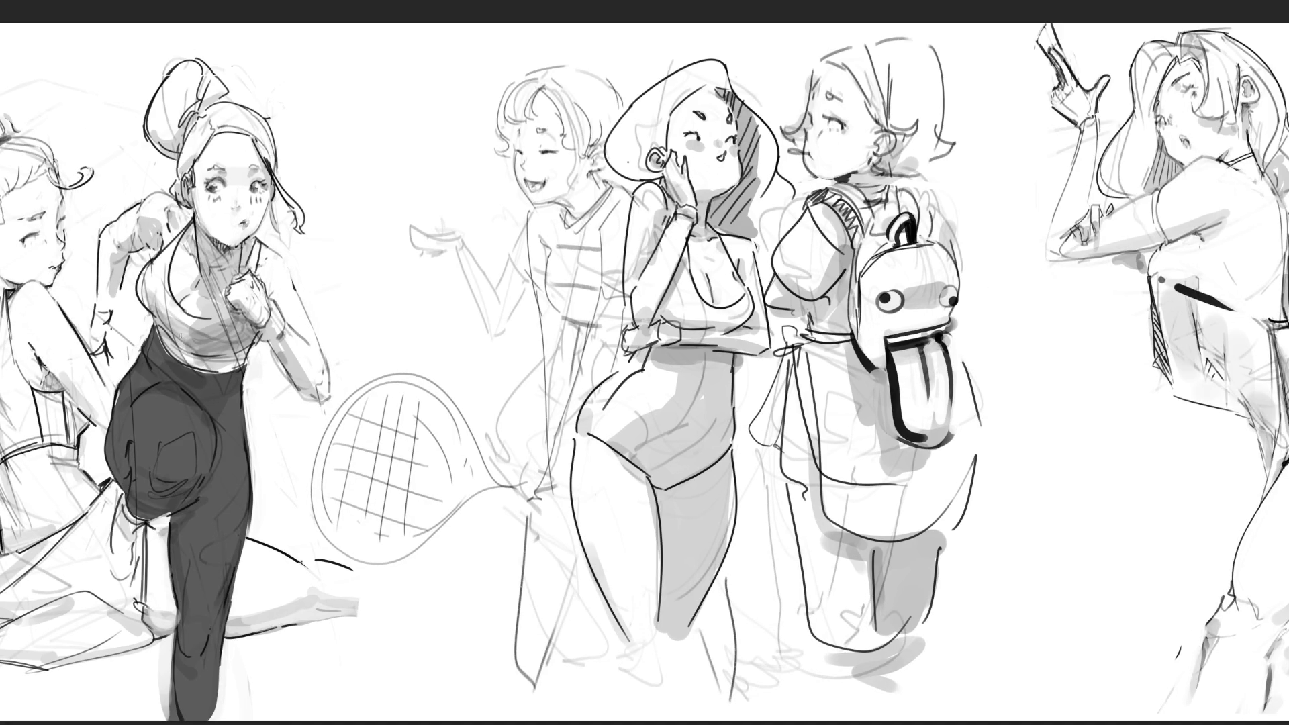
Flip the central trio horizontally, then scale it down and move it up toward the page centre.
{"action": "key", "text": "h"}
{"action": "key", "text": "ctrl+t"}
{"action": "left_click_drag", "start_coordinate": [566, 295], "coordinate": [663, 231]}
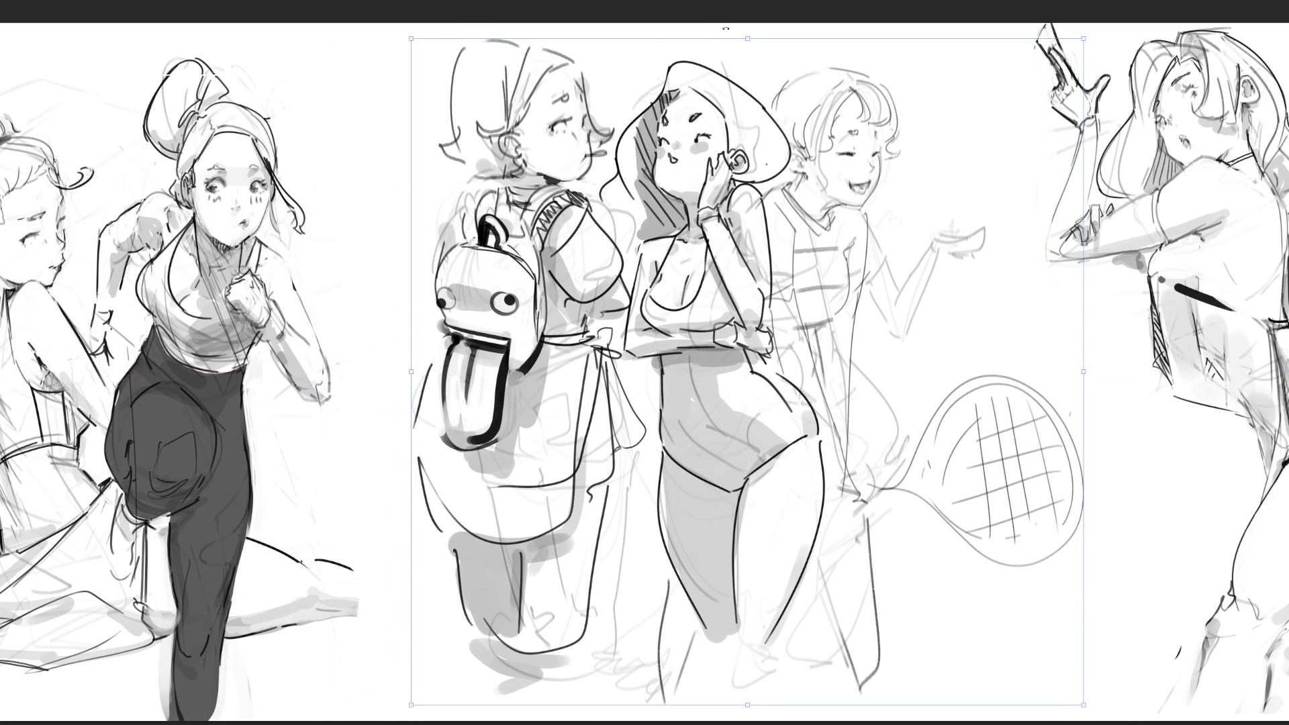
{"action": "left_click_drag", "start_coordinate": [748, 38], "coordinate": [747, 181]}
{"action": "left_click_drag", "start_coordinate": [722, 269], "coordinate": [712, 118]}
{"action": "left_click_drag", "start_coordinate": [743, 37], "coordinate": [742, 106]}
{"action": "left_click_drag", "start_coordinate": [706, 199], "coordinate": [674, 131]}
{"action": "key", "text": "Return"}
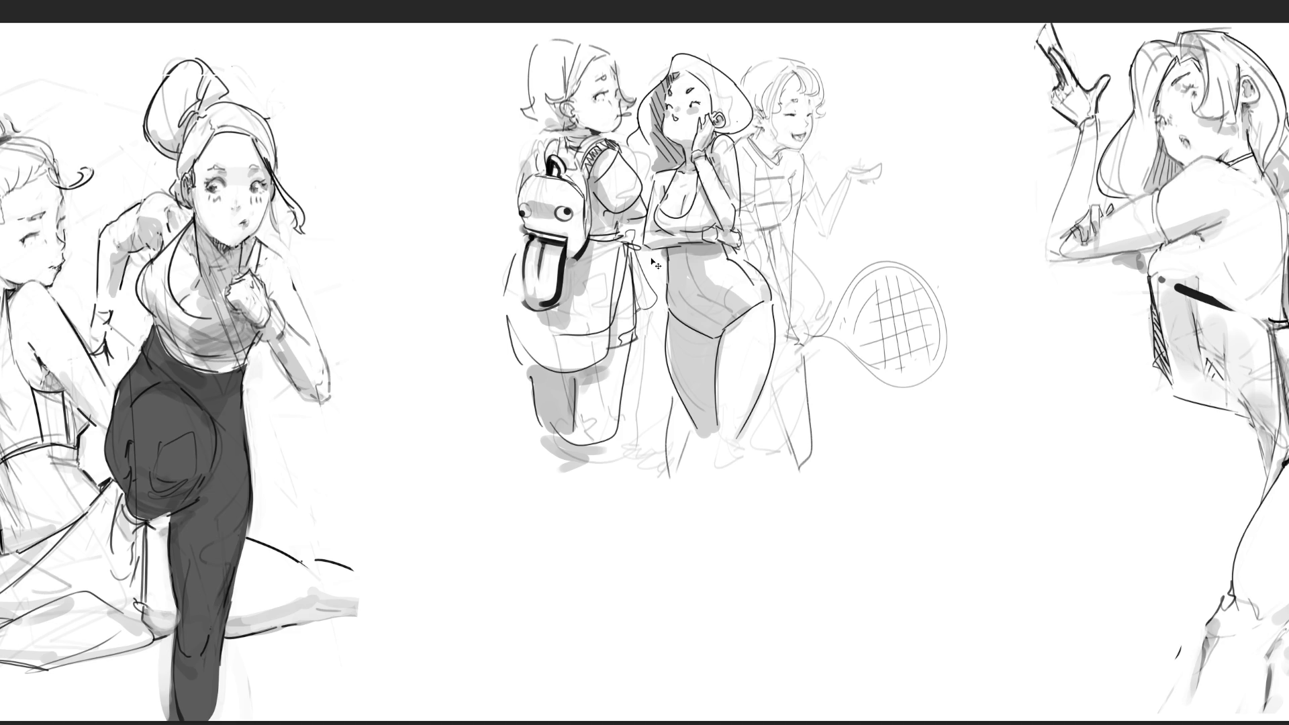
Draw the backpack girl's legs below her shorts hem, ending in two pointed shoes.
{"action": "mouse_move", "coordinate": [631, 341]}
{"action": "left_mouse_down"}
{"action": "mouse_move", "coordinate": [618, 408]}
{"action": "mouse_move", "coordinate": [578, 455]}
{"action": "mouse_move", "coordinate": [614, 445]}
{"action": "mouse_move", "coordinate": [587, 454]}
{"action": "mouse_move", "coordinate": [612, 459]}
{"action": "mouse_move", "coordinate": [597, 611]}
{"action": "left_mouse_up"}
{"action": "left_click_drag", "start_coordinate": [618, 432], "coordinate": [606, 598]}
{"action": "mouse_move", "coordinate": [538, 421]}
{"action": "left_mouse_down"}
{"action": "mouse_move", "coordinate": [567, 449]}
{"action": "mouse_move", "coordinate": [564, 586]}
{"action": "left_mouse_up"}
{"action": "mouse_move", "coordinate": [569, 447]}
{"action": "left_mouse_down"}
{"action": "mouse_move", "coordinate": [576, 587]}
{"action": "mouse_move", "coordinate": [608, 614]}
{"action": "mouse_move", "coordinate": [586, 621]}
{"action": "left_mouse_up"}
{"action": "mouse_move", "coordinate": [586, 620]}
{"action": "left_mouse_down"}
{"action": "mouse_move", "coordinate": [610, 631]}
{"action": "mouse_move", "coordinate": [586, 629]}
{"action": "mouse_move", "coordinate": [638, 610]}
{"action": "mouse_move", "coordinate": [627, 619]}
{"action": "left_mouse_up"}
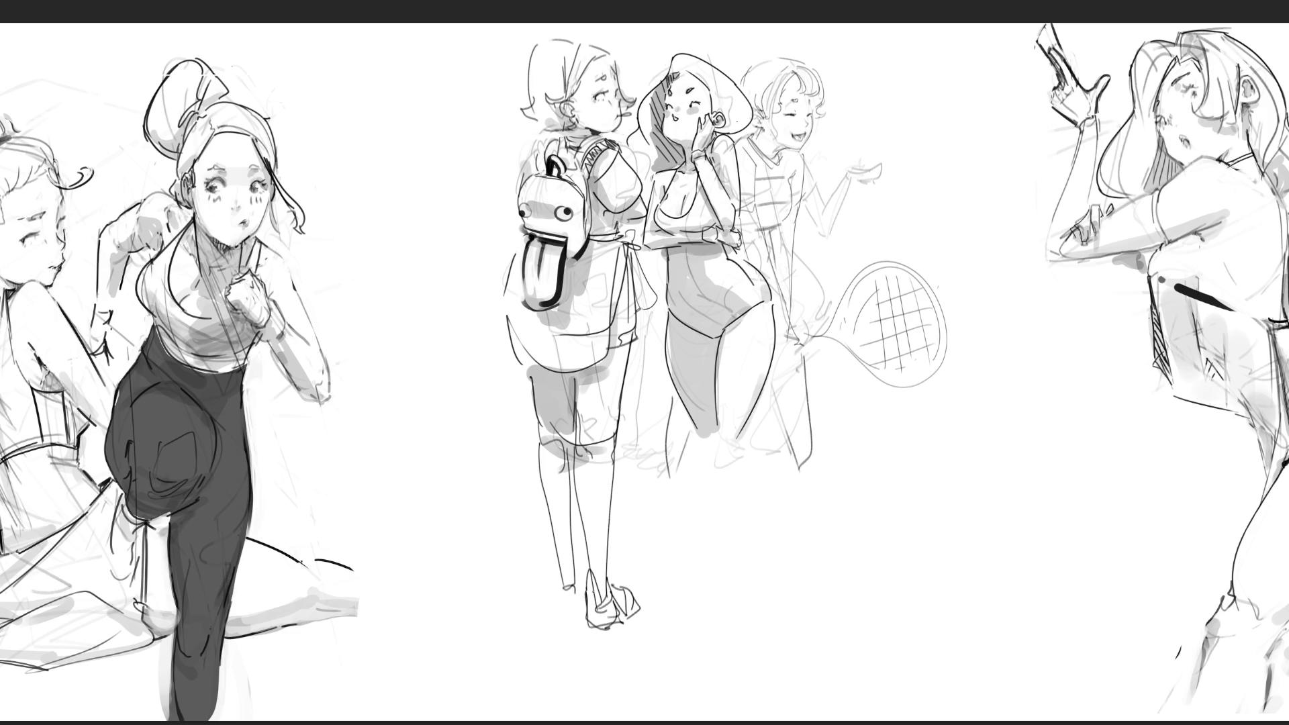
{"action": "mouse_move", "coordinate": [550, 574]}
{"action": "left_mouse_down"}
{"action": "mouse_move", "coordinate": [576, 591]}
{"action": "mouse_move", "coordinate": [568, 619]}
{"action": "mouse_move", "coordinate": [588, 627]}
{"action": "left_mouse_up"}
Redraw the middle girl's outer thigh contour several times until it sits right.
{"action": "left_click_drag", "start_coordinate": [776, 316], "coordinate": [747, 457]}
{"action": "key", "text": "ctrl+z"}
{"action": "left_click_drag", "start_coordinate": [779, 302], "coordinate": [748, 442]}
{"action": "key", "text": "ctrl+z"}
{"action": "left_click_drag", "start_coordinate": [778, 352], "coordinate": [738, 445]}
{"action": "key", "text": "ctrl+z"}
{"action": "left_click_drag", "start_coordinate": [777, 310], "coordinate": [754, 435]}
{"action": "key", "text": "ctrl+z"}
{"action": "left_click_drag", "start_coordinate": [779, 300], "coordinate": [748, 455]}
{"action": "key", "text": "ctrl+z"}
{"action": "mouse_move", "coordinate": [774, 300]}
{"action": "left_mouse_down"}
{"action": "mouse_move", "coordinate": [746, 435]}
{"action": "mouse_move", "coordinate": [776, 368]}
{"action": "mouse_move", "coordinate": [748, 435]}
{"action": "left_mouse_up"}
{"action": "key", "text": "ctrl+z"}
{"action": "key", "text": "ctrl+z"}
{"action": "mouse_move", "coordinate": [776, 332]}
{"action": "left_mouse_down"}
{"action": "mouse_move", "coordinate": [744, 450]}
{"action": "mouse_move", "coordinate": [718, 452]}
{"action": "mouse_move", "coordinate": [739, 474]}
{"action": "mouse_move", "coordinate": [758, 577]}
{"action": "left_mouse_up"}
Draw the middle girl's lower legs, redoing the inner contour shorter with an ankle bone.
{"action": "mouse_move", "coordinate": [717, 464]}
{"action": "left_mouse_down"}
{"action": "mouse_move", "coordinate": [747, 567]}
{"action": "mouse_move", "coordinate": [771, 592]}
{"action": "mouse_move", "coordinate": [774, 615]}
{"action": "mouse_move", "coordinate": [755, 628]}
{"action": "left_mouse_up"}
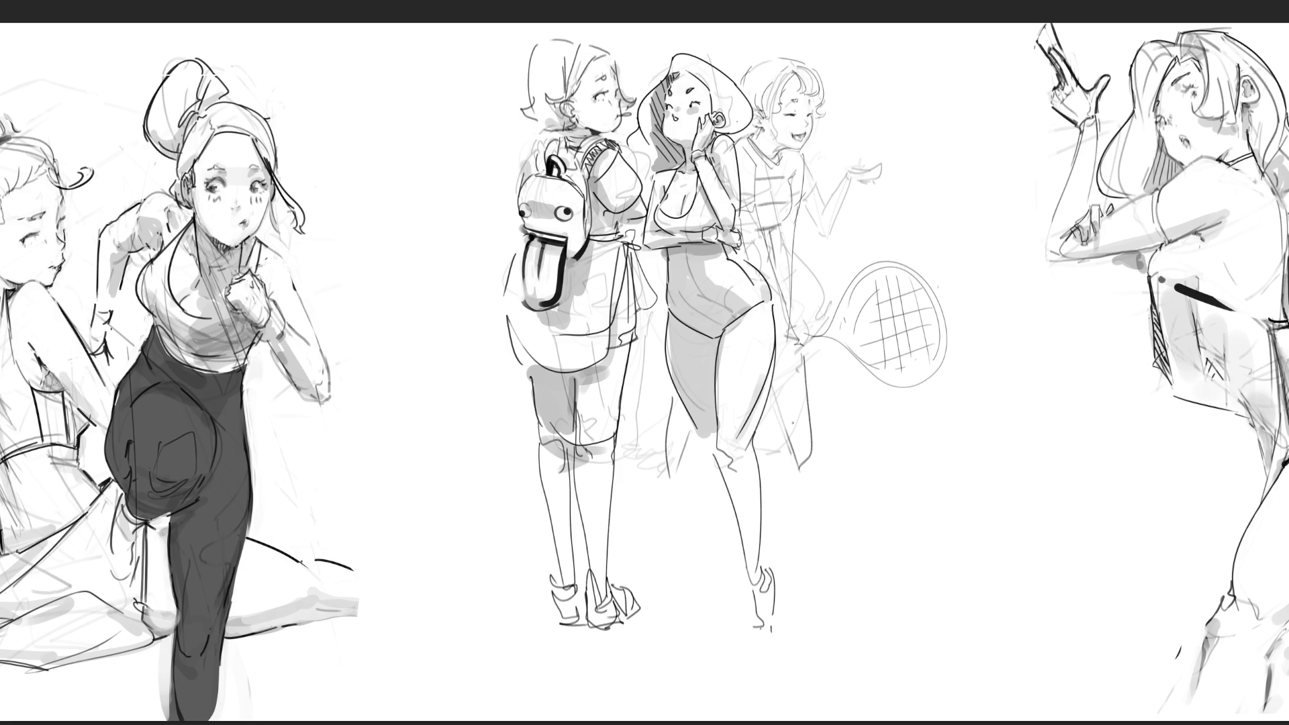
{"action": "left_click_drag", "start_coordinate": [699, 432], "coordinate": [742, 617]}
{"action": "key", "text": "ctrl+z"}
{"action": "key", "text": "ctrl+z"}
{"action": "key", "text": "ctrl+z"}
{"action": "mouse_move", "coordinate": [698, 457]}
{"action": "left_mouse_down"}
{"action": "mouse_move", "coordinate": [711, 467]}
{"action": "mouse_move", "coordinate": [693, 540]}
{"action": "mouse_move", "coordinate": [710, 629]}
{"action": "left_mouse_up"}
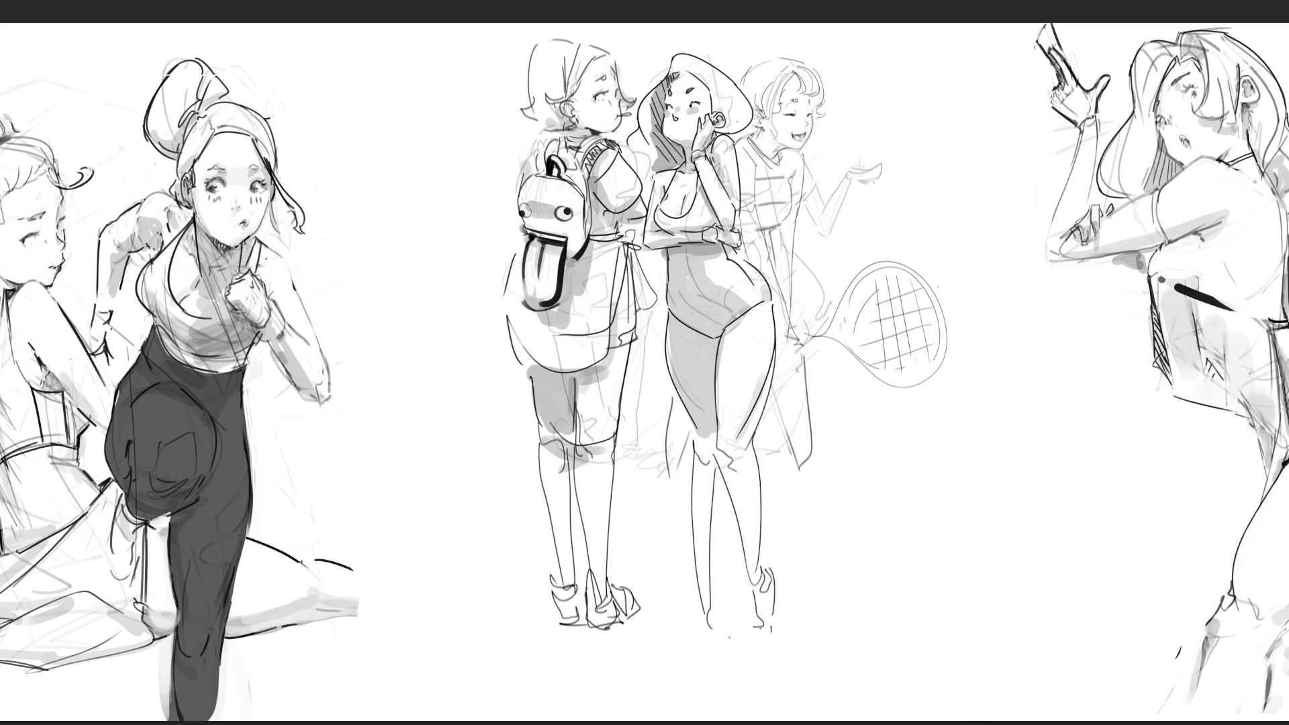
{"action": "key", "text": "ctrl+z"}
{"action": "mouse_move", "coordinate": [717, 465]}
{"action": "left_mouse_down"}
{"action": "mouse_move", "coordinate": [705, 566]}
{"action": "mouse_move", "coordinate": [692, 574]}
{"action": "mouse_move", "coordinate": [705, 622]}
{"action": "left_mouse_up"}
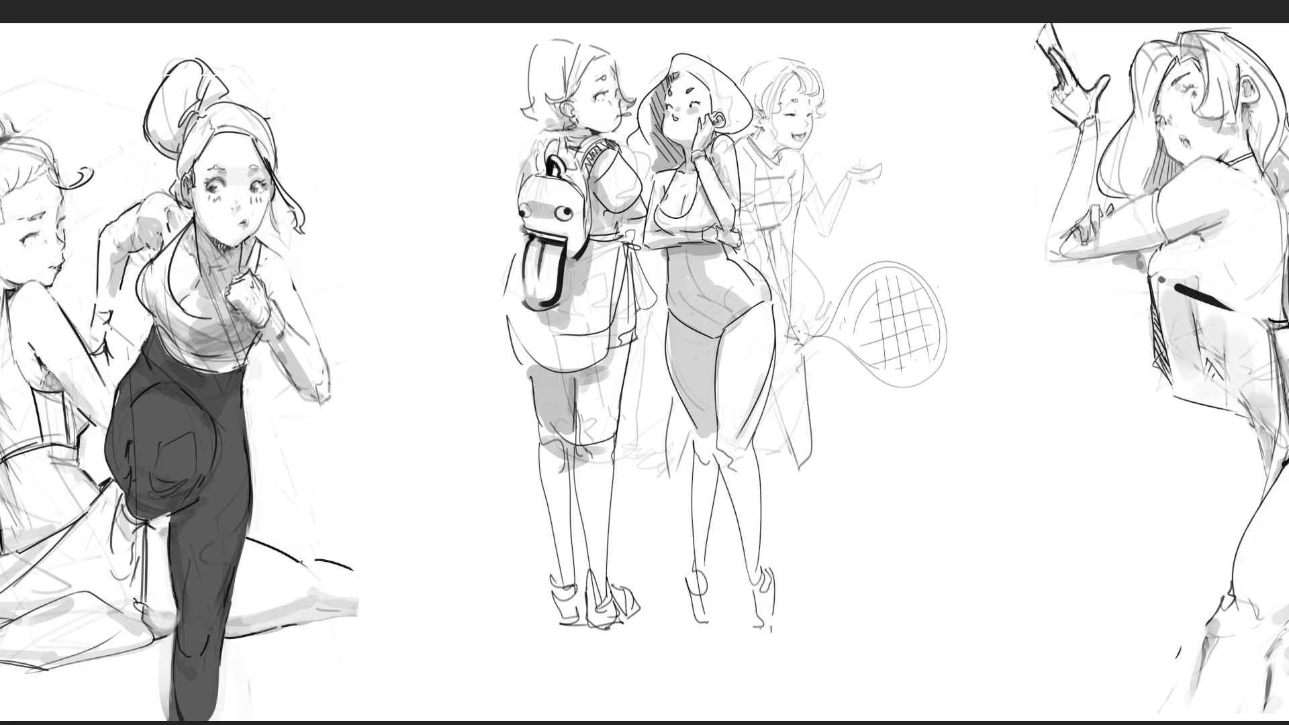
Sketch the racket girl's near leg from hip to foot, redoing strokes that went wrong.
{"action": "left_click_drag", "start_coordinate": [809, 350], "coordinate": [817, 379]}
{"action": "mouse_move", "coordinate": [818, 392]}
{"action": "left_mouse_down"}
{"action": "mouse_move", "coordinate": [790, 400]}
{"action": "mouse_move", "coordinate": [861, 512]}
{"action": "mouse_move", "coordinate": [783, 429]}
{"action": "mouse_move", "coordinate": [857, 536]}
{"action": "left_mouse_up"}
{"action": "left_click_drag", "start_coordinate": [838, 390], "coordinate": [846, 402]}
{"action": "key", "text": "ctrl+z"}
{"action": "key", "text": "ctrl+z"}
{"action": "left_click_drag", "start_coordinate": [806, 348], "coordinate": [848, 505]}
{"action": "left_click_drag", "start_coordinate": [776, 386], "coordinate": [845, 523]}
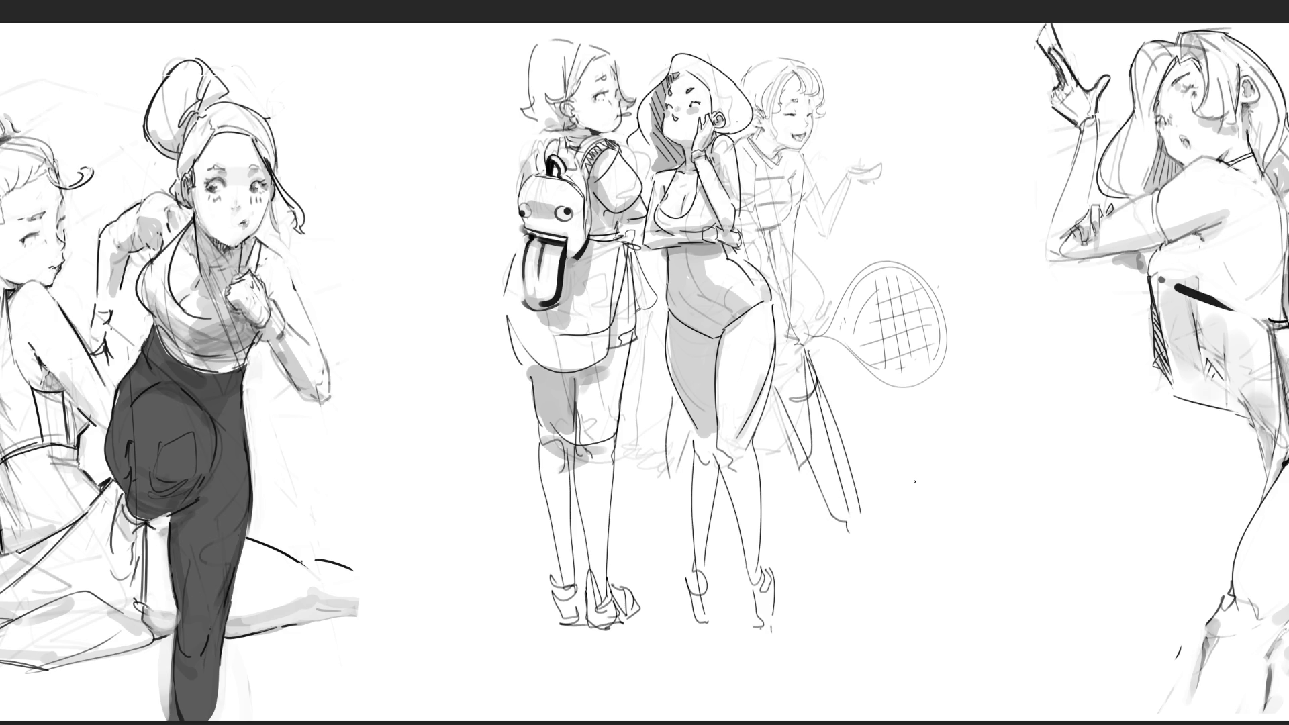
{"action": "key", "text": "ctrl+z"}
{"action": "key", "text": "ctrl+z"}
{"action": "mouse_move", "coordinate": [796, 375]}
{"action": "left_mouse_down"}
{"action": "mouse_move", "coordinate": [776, 395]}
{"action": "mouse_move", "coordinate": [797, 394]}
{"action": "mouse_move", "coordinate": [837, 505]}
{"action": "mouse_move", "coordinate": [825, 507]}
{"action": "left_mouse_up"}
{"action": "left_click", "coordinate": [836, 523]}
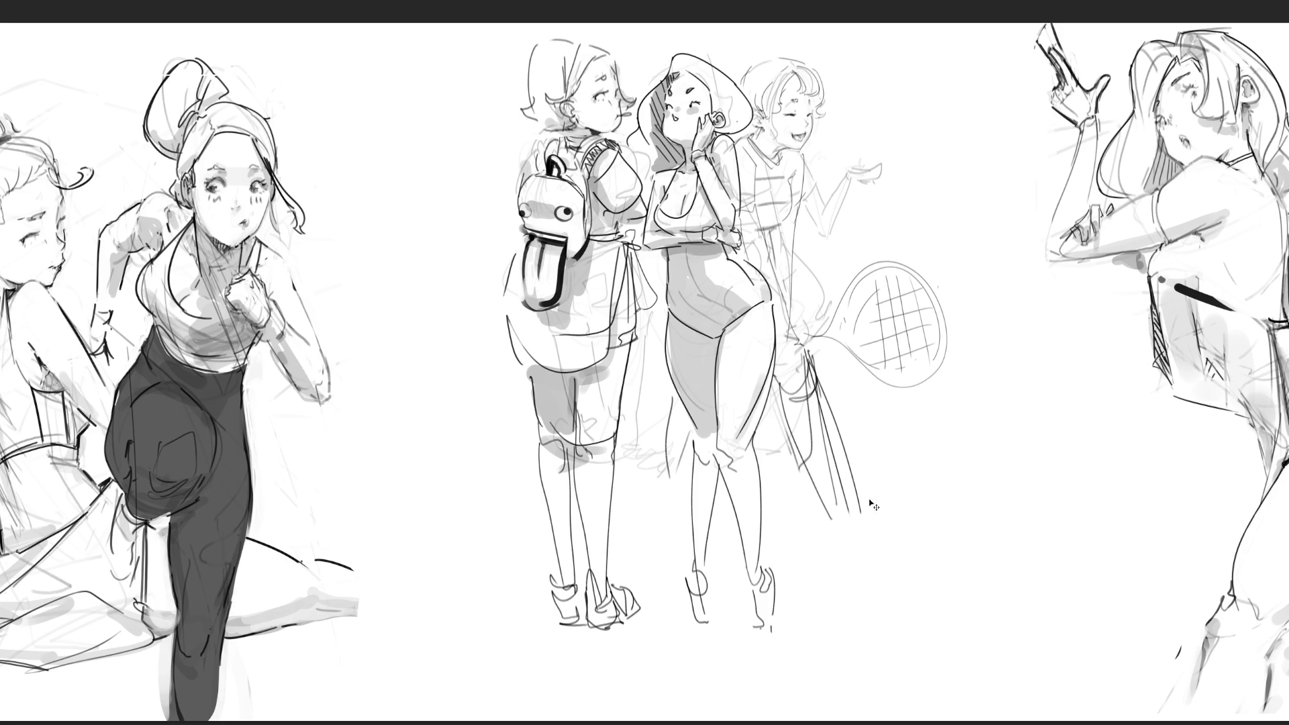
{"action": "key", "text": "ctrl+z"}
{"action": "key", "text": "ctrl+z"}
{"action": "left_click_drag", "start_coordinate": [781, 396], "coordinate": [833, 522]}
{"action": "mouse_move", "coordinate": [820, 386]}
{"action": "left_mouse_down"}
{"action": "mouse_move", "coordinate": [837, 494]}
{"action": "mouse_move", "coordinate": [821, 545]}
{"action": "left_mouse_up"}
Sketch the racket girl's other leg and foot, then shift the whole trio further left.
{"action": "left_click_drag", "start_coordinate": [675, 411], "coordinate": [655, 516]}
{"action": "mouse_move", "coordinate": [688, 463]}
{"action": "left_mouse_down"}
{"action": "mouse_move", "coordinate": [665, 544]}
{"action": "mouse_move", "coordinate": [866, 521]}
{"action": "mouse_move", "coordinate": [638, 552]}
{"action": "mouse_move", "coordinate": [723, 544]}
{"action": "left_mouse_up"}
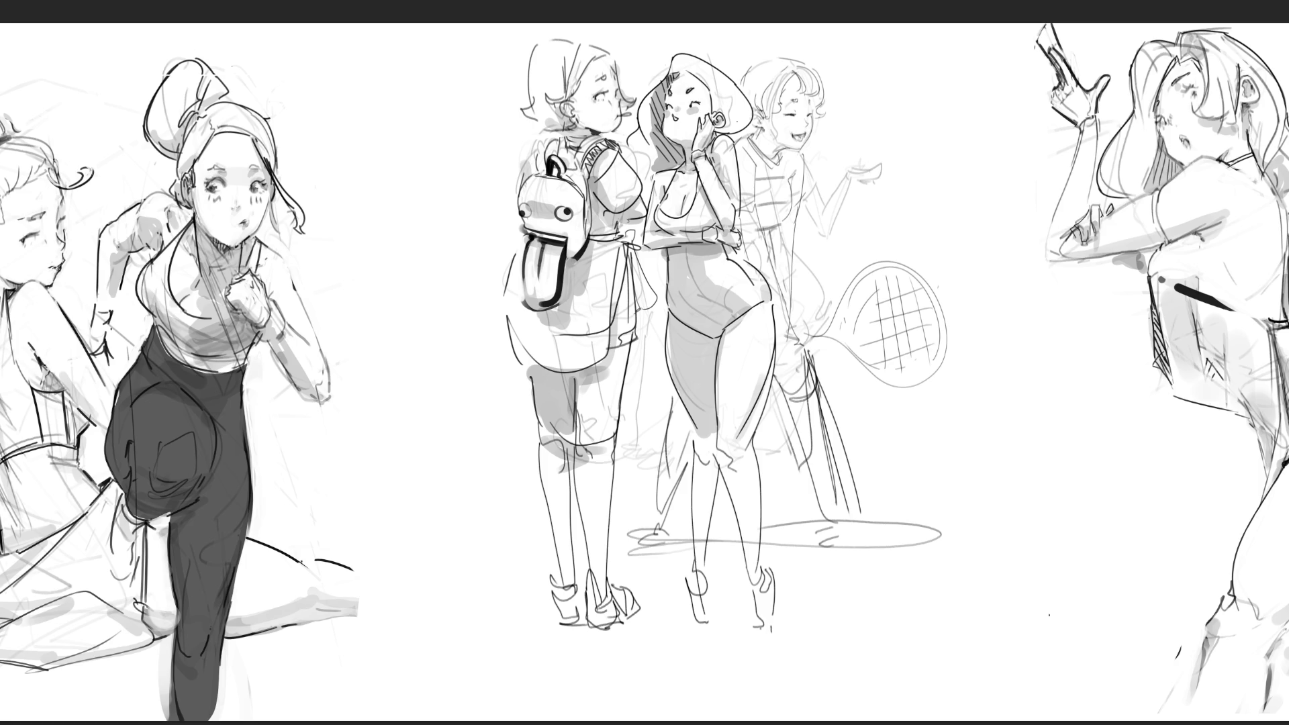
{"action": "key", "text": "ctrl+t"}
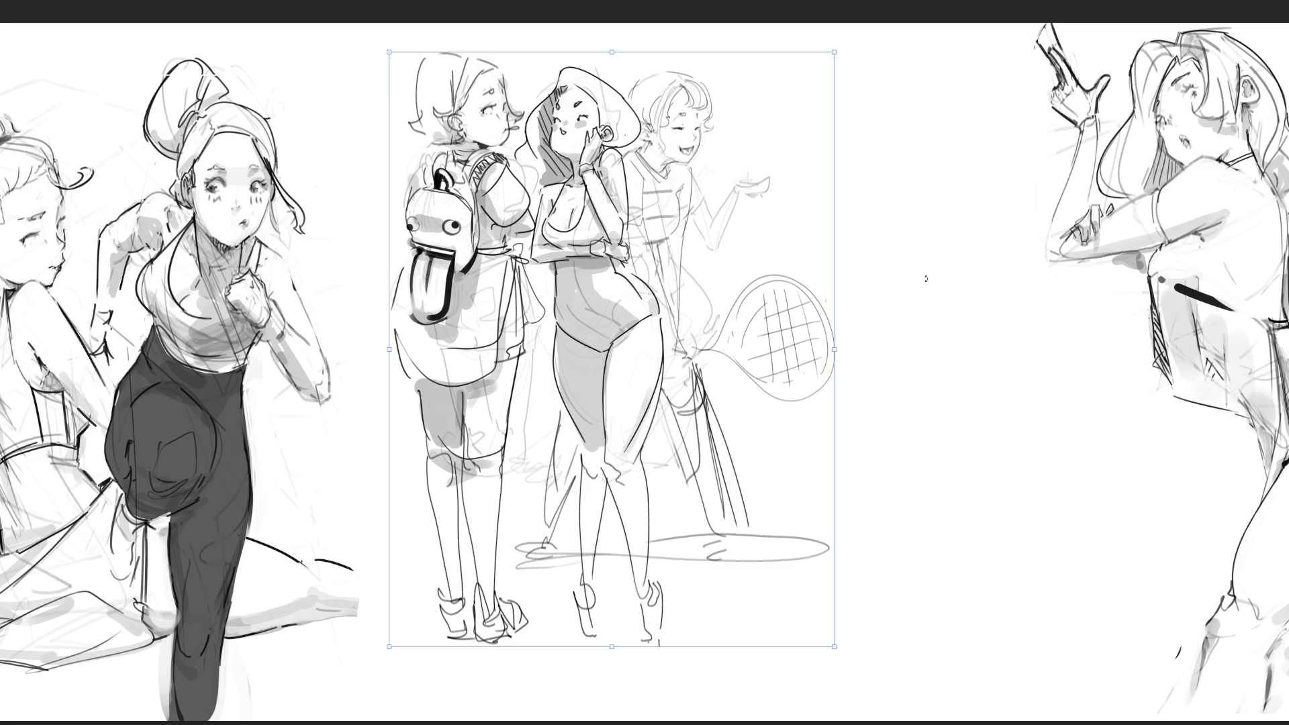
{"action": "key", "text": "Return"}
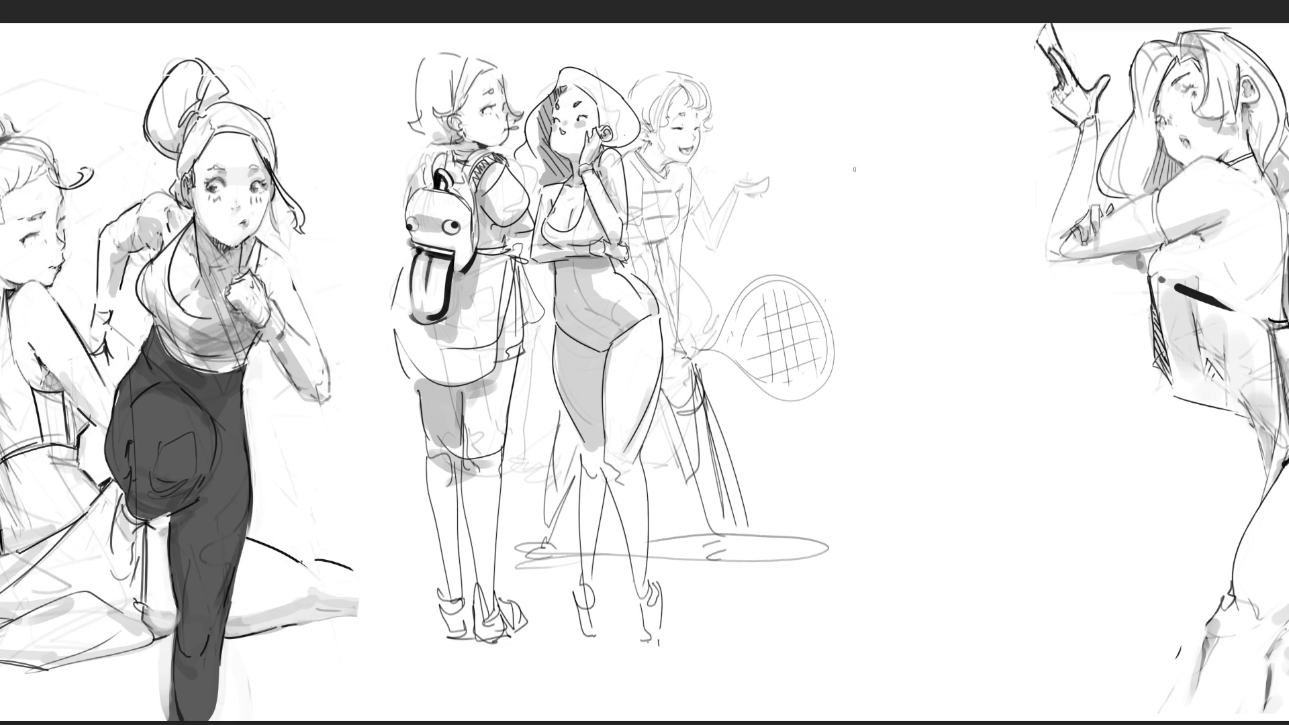
Start a rough figure study with contour lines in the gap right of the trio.
{"action": "mouse_move", "coordinate": [830, 123]}
{"action": "left_mouse_down"}
{"action": "mouse_move", "coordinate": [870, 107]}
{"action": "mouse_move", "coordinate": [874, 183]}
{"action": "mouse_move", "coordinate": [879, 119]}
{"action": "mouse_move", "coordinate": [921, 153]}
{"action": "mouse_move", "coordinate": [974, 269]}
{"action": "mouse_move", "coordinate": [957, 313]}
{"action": "left_mouse_up"}
{"action": "left_click_drag", "start_coordinate": [894, 198], "coordinate": [930, 285]}
{"action": "left_click_drag", "start_coordinate": [888, 150], "coordinate": [876, 275]}
{"action": "mouse_move", "coordinate": [821, 133]}
{"action": "left_mouse_down"}
{"action": "mouse_move", "coordinate": [858, 317]}
{"action": "mouse_move", "coordinate": [888, 234]}
{"action": "left_mouse_up"}
{"action": "mouse_move", "coordinate": [887, 289]}
{"action": "left_mouse_down"}
{"action": "mouse_move", "coordinate": [878, 371]}
{"action": "mouse_move", "coordinate": [902, 363]}
{"action": "mouse_move", "coordinate": [900, 321]}
{"action": "mouse_move", "coordinate": [972, 229]}
{"action": "mouse_move", "coordinate": [972, 294]}
{"action": "left_mouse_up"}
Block in a bent limb shape below the study, extended to a curled end.
{"action": "mouse_move", "coordinate": [893, 433]}
{"action": "left_mouse_down"}
{"action": "mouse_move", "coordinate": [886, 517]}
{"action": "mouse_move", "coordinate": [915, 510]}
{"action": "left_mouse_up"}
{"action": "mouse_move", "coordinate": [883, 448]}
{"action": "left_mouse_down"}
{"action": "mouse_move", "coordinate": [951, 417]}
{"action": "mouse_move", "coordinate": [1096, 444]}
{"action": "left_mouse_up"}
{"action": "left_click_drag", "start_coordinate": [912, 515], "coordinate": [979, 505]}
{"action": "mouse_move", "coordinate": [1040, 464]}
{"action": "left_mouse_down"}
{"action": "mouse_move", "coordinate": [1057, 457]}
{"action": "mouse_move", "coordinate": [948, 564]}
{"action": "mouse_move", "coordinate": [970, 564]}
{"action": "mouse_move", "coordinate": [984, 591]}
{"action": "mouse_move", "coordinate": [1126, 464]}
{"action": "left_mouse_up"}
{"action": "mouse_move", "coordinate": [1103, 411]}
{"action": "left_mouse_down"}
{"action": "mouse_move", "coordinate": [1124, 464]}
{"action": "mouse_move", "coordinate": [1005, 569]}
{"action": "mouse_move", "coordinate": [908, 608]}
{"action": "mouse_move", "coordinate": [937, 577]}
{"action": "left_mouse_up"}
{"action": "mouse_move", "coordinate": [873, 517]}
{"action": "left_mouse_down"}
{"action": "mouse_move", "coordinate": [887, 416]}
{"action": "mouse_move", "coordinate": [903, 393]}
{"action": "mouse_move", "coordinate": [833, 517]}
{"action": "mouse_move", "coordinate": [967, 522]}
{"action": "left_mouse_up"}
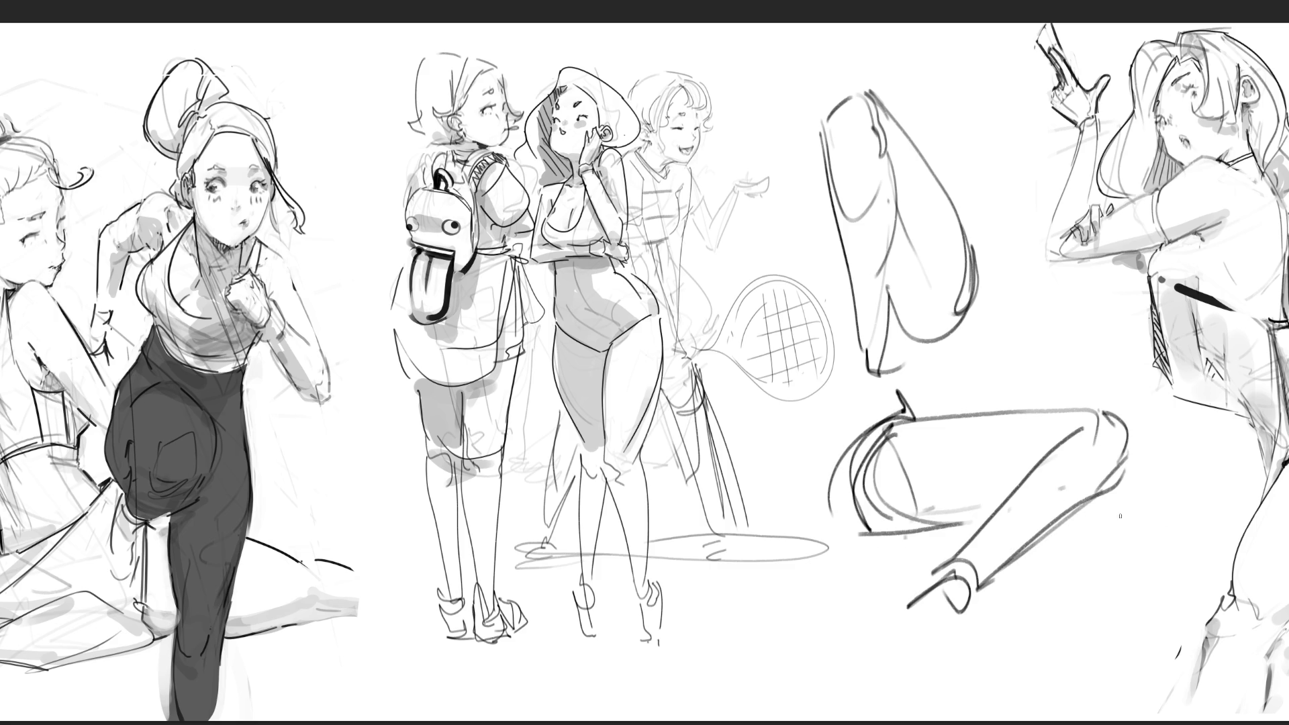
Add hatching and contours along the limb, a foot at its end, and a lower leg above.
{"action": "left_click_drag", "start_coordinate": [1038, 445], "coordinate": [1053, 439]}
{"action": "mouse_move", "coordinate": [951, 468]}
{"action": "left_mouse_down"}
{"action": "mouse_move", "coordinate": [999, 456]}
{"action": "mouse_move", "coordinate": [957, 499]}
{"action": "left_mouse_up"}
{"action": "left_click_drag", "start_coordinate": [1001, 463], "coordinate": [987, 503]}
{"action": "left_click_drag", "start_coordinate": [1042, 444], "coordinate": [992, 499]}
{"action": "left_click_drag", "start_coordinate": [1115, 477], "coordinate": [982, 578]}
{"action": "mouse_move", "coordinate": [933, 591]}
{"action": "left_mouse_down"}
{"action": "mouse_move", "coordinate": [914, 607]}
{"action": "mouse_move", "coordinate": [961, 608]}
{"action": "mouse_move", "coordinate": [890, 628]}
{"action": "left_mouse_up"}
{"action": "mouse_move", "coordinate": [890, 628]}
{"action": "left_mouse_down"}
{"action": "mouse_move", "coordinate": [879, 648]}
{"action": "mouse_move", "coordinate": [915, 667]}
{"action": "mouse_move", "coordinate": [970, 657]}
{"action": "mouse_move", "coordinate": [916, 626]}
{"action": "mouse_move", "coordinate": [950, 662]}
{"action": "mouse_move", "coordinate": [971, 623]}
{"action": "mouse_move", "coordinate": [1008, 654]}
{"action": "mouse_move", "coordinate": [992, 608]}
{"action": "mouse_move", "coordinate": [1015, 637]}
{"action": "mouse_move", "coordinate": [1000, 662]}
{"action": "left_mouse_up"}
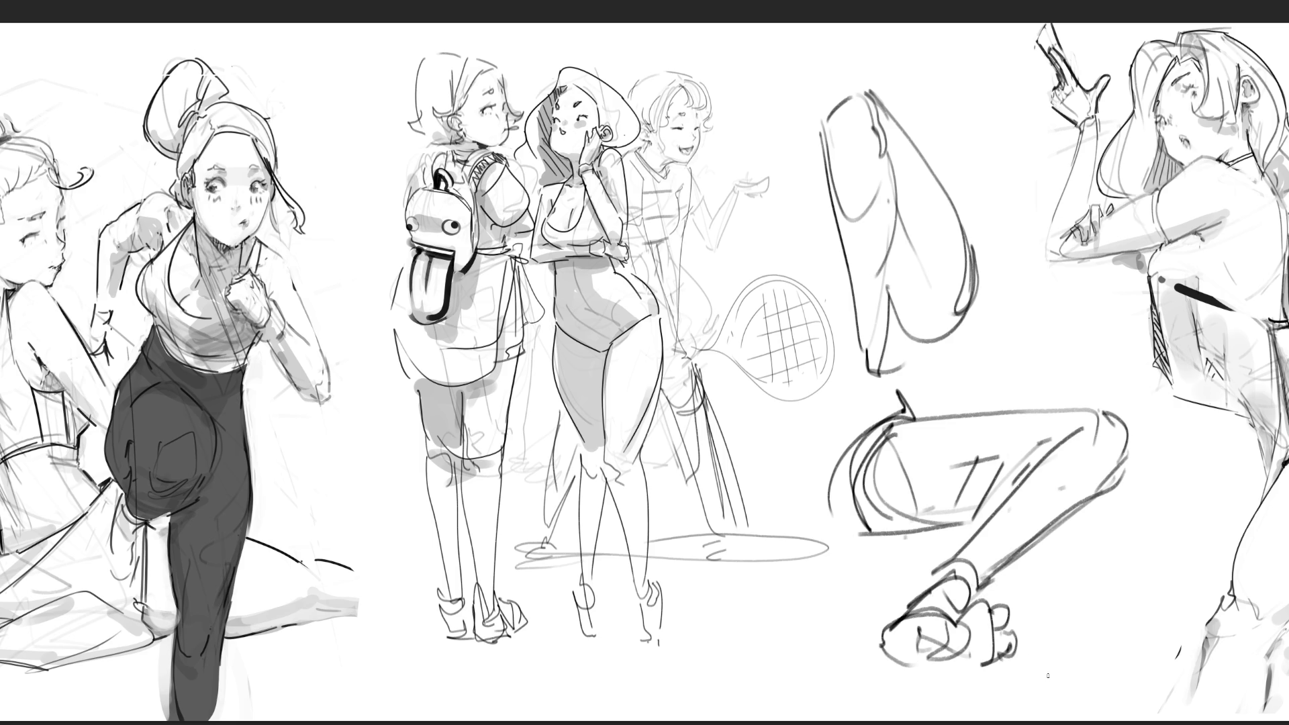
{"action": "mouse_move", "coordinate": [855, 328]}
{"action": "left_mouse_down"}
{"action": "mouse_move", "coordinate": [893, 417]}
{"action": "mouse_move", "coordinate": [811, 462]}
{"action": "mouse_move", "coordinate": [849, 444]}
{"action": "left_mouse_up"}
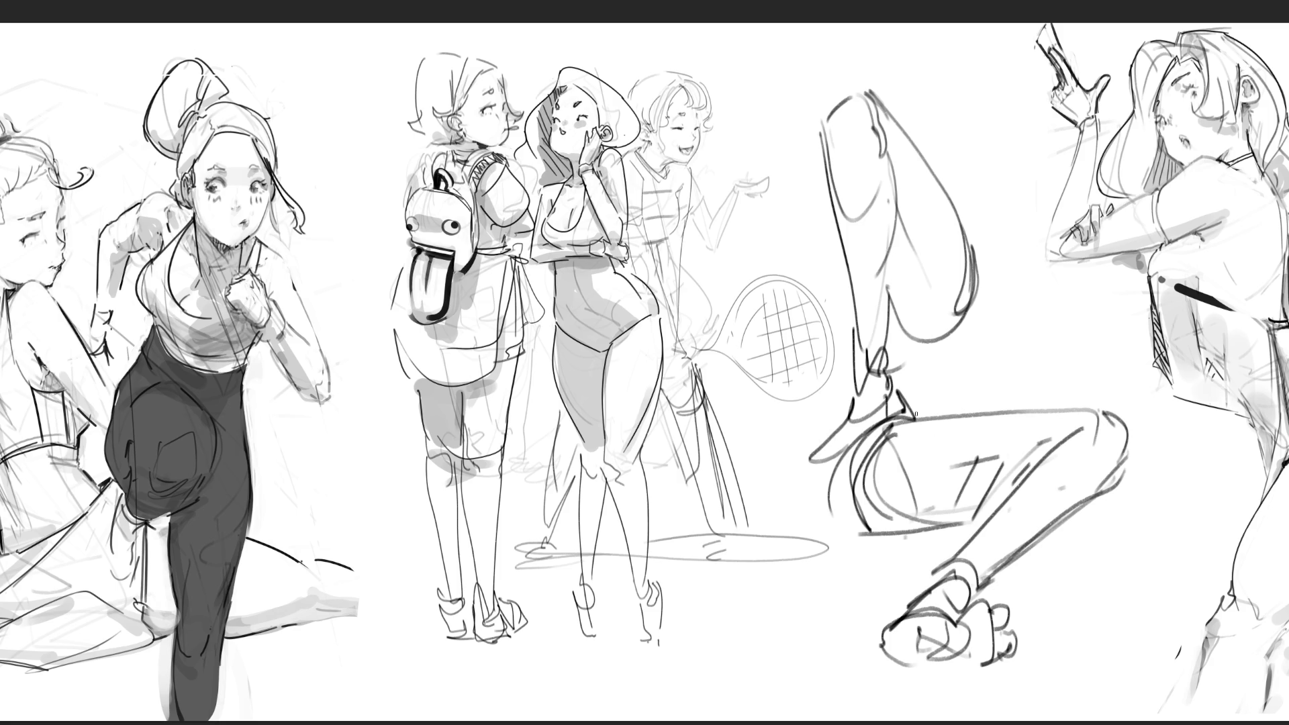
Erase the leg study down to a light grey guide.
{"action": "key", "text": "e"}
{"action": "mouse_move", "coordinate": [950, 216]}
{"action": "left_mouse_down"}
{"action": "mouse_move", "coordinate": [864, 144]}
{"action": "mouse_move", "coordinate": [906, 201]}
{"action": "mouse_move", "coordinate": [957, 561]}
{"action": "mouse_move", "coordinate": [1050, 514]}
{"action": "mouse_move", "coordinate": [877, 71]}
{"action": "mouse_move", "coordinate": [1021, 561]}
{"action": "mouse_move", "coordinate": [984, 635]}
{"action": "left_mouse_up"}
{"action": "key", "text": "e"}
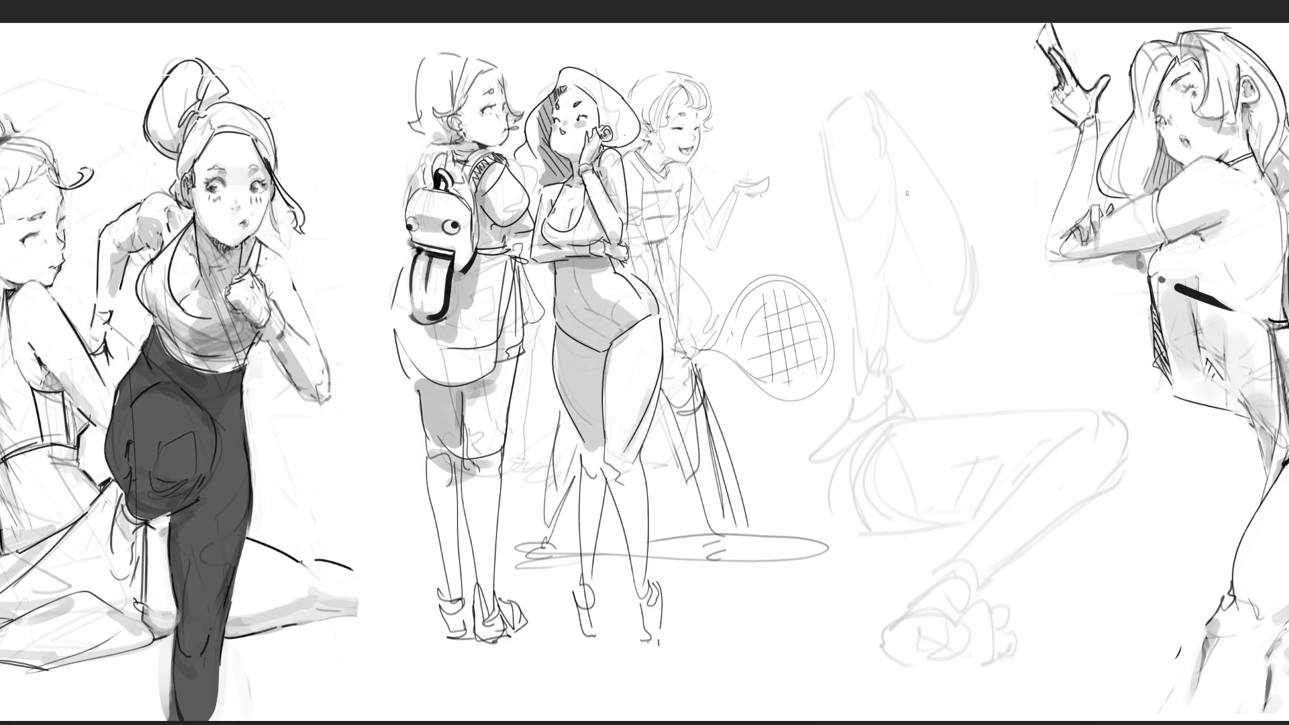
Trace a new leg outline with knee contours down to the ankle over the faded sketch.
{"action": "mouse_move", "coordinate": [865, 126]}
{"action": "left_mouse_down"}
{"action": "mouse_move", "coordinate": [874, 210]}
{"action": "mouse_move", "coordinate": [917, 65]}
{"action": "left_mouse_up"}
{"action": "mouse_move", "coordinate": [949, 37]}
{"action": "left_mouse_down"}
{"action": "mouse_move", "coordinate": [958, 188]}
{"action": "mouse_move", "coordinate": [947, 222]}
{"action": "left_mouse_up"}
{"action": "mouse_move", "coordinate": [868, 128]}
{"action": "left_mouse_down"}
{"action": "mouse_move", "coordinate": [948, 231]}
{"action": "mouse_move", "coordinate": [884, 277]}
{"action": "mouse_move", "coordinate": [915, 309]}
{"action": "left_mouse_up"}
{"action": "left_click_drag", "start_coordinate": [954, 215], "coordinate": [904, 505]}
{"action": "left_click_drag", "start_coordinate": [885, 321], "coordinate": [914, 566]}
{"action": "left_click_drag", "start_coordinate": [928, 474], "coordinate": [926, 600]}
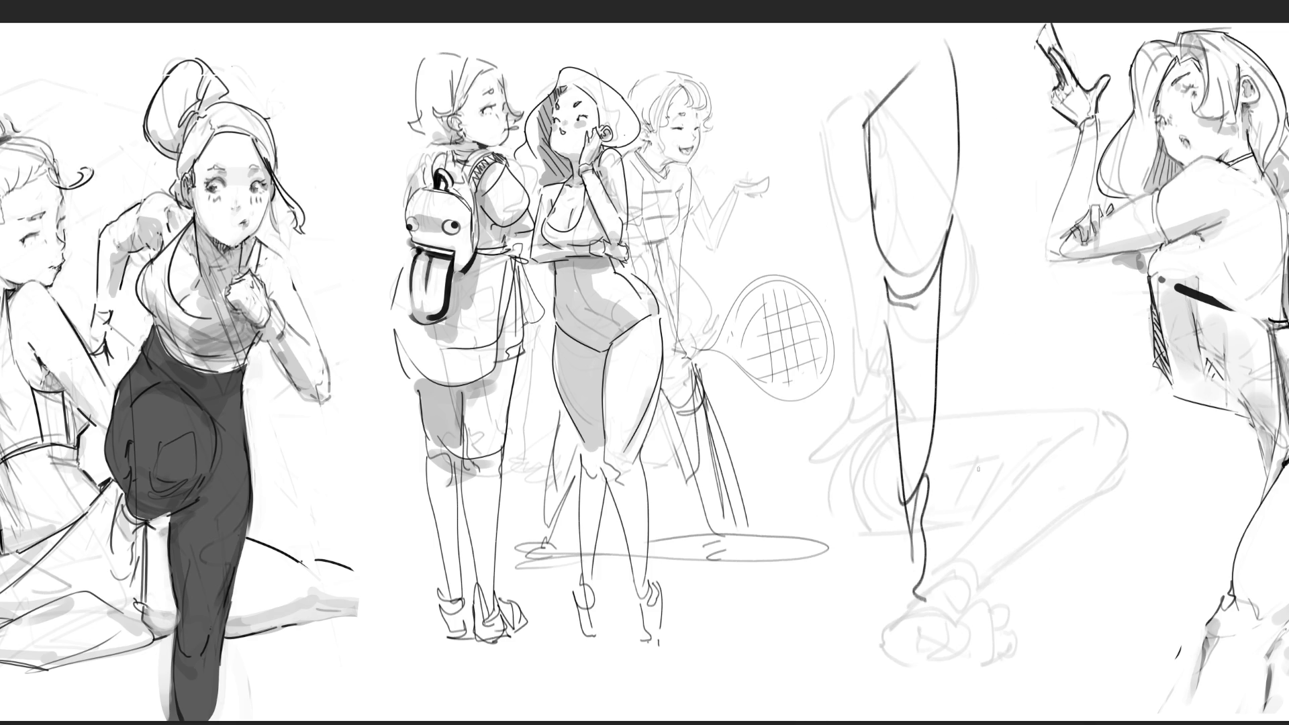
Add a right-hand leg contour with ankle and foot, then soften the dark lines to grey.
{"action": "mouse_move", "coordinate": [975, 336]}
{"action": "left_mouse_down"}
{"action": "mouse_move", "coordinate": [975, 272]}
{"action": "mouse_move", "coordinate": [1045, 249]}
{"action": "mouse_move", "coordinate": [1001, 389]}
{"action": "mouse_move", "coordinate": [1019, 373]}
{"action": "mouse_move", "coordinate": [997, 389]}
{"action": "left_mouse_up"}
{"action": "left_click_drag", "start_coordinate": [1045, 329], "coordinate": [1019, 422]}
{"action": "left_click_drag", "start_coordinate": [980, 369], "coordinate": [1010, 645]}
{"action": "left_click_drag", "start_coordinate": [1029, 391], "coordinate": [1017, 665]}
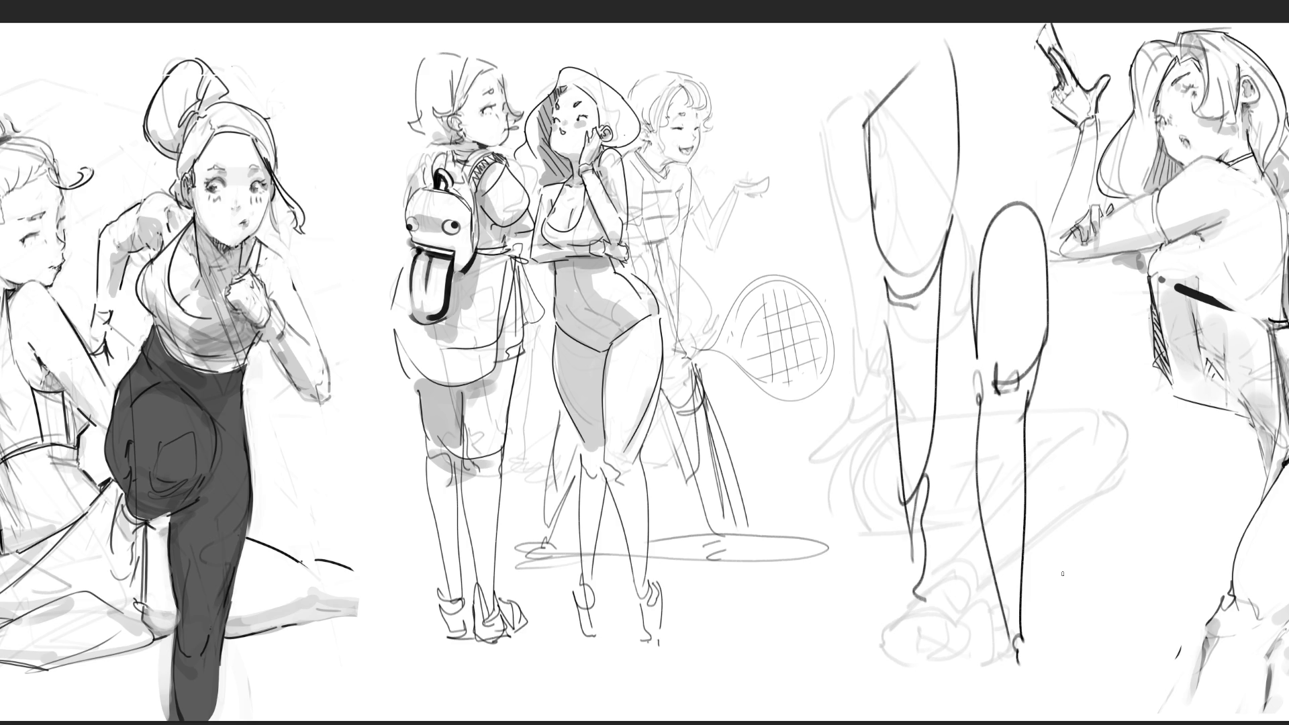
{"action": "key", "text": "e"}
{"action": "mouse_move", "coordinate": [1007, 470]}
{"action": "left_mouse_down"}
{"action": "mouse_move", "coordinate": [979, 561]}
{"action": "mouse_move", "coordinate": [952, 391]}
{"action": "mouse_move", "coordinate": [927, 446]}
{"action": "mouse_move", "coordinate": [1021, 611]}
{"action": "left_mouse_up"}
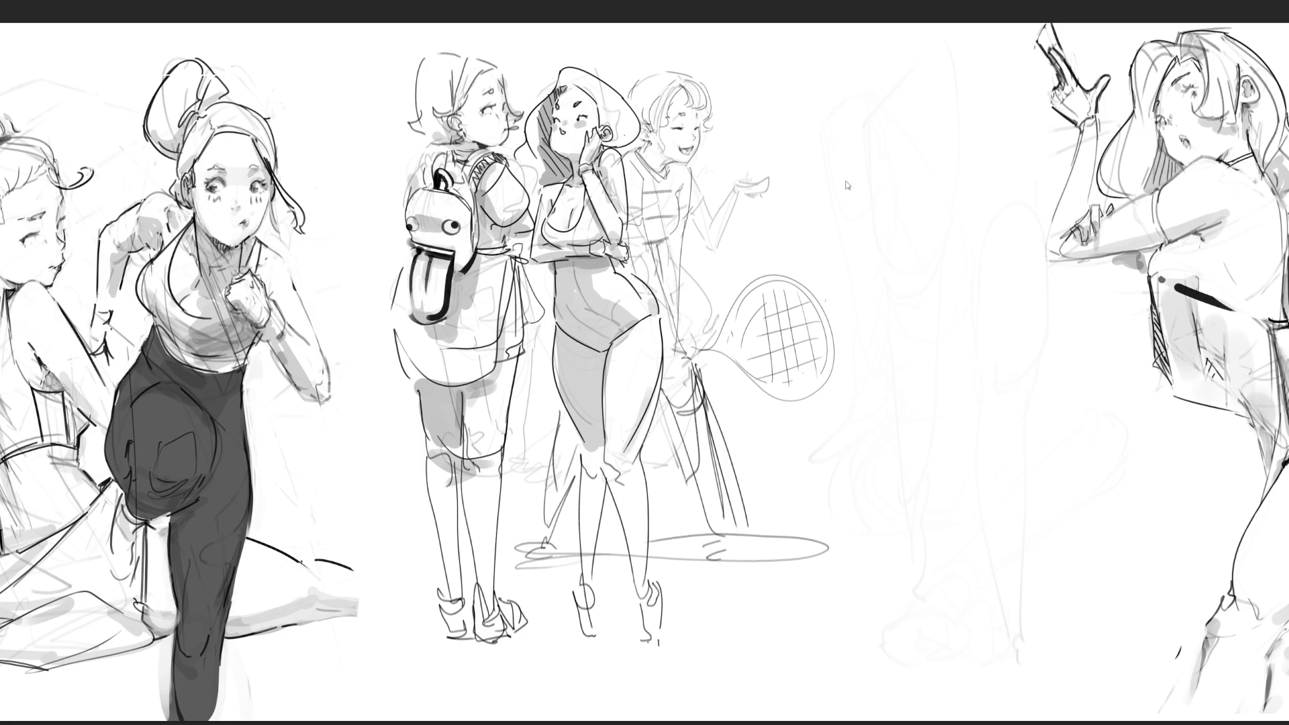
Draw a head shape over the faint sketch with a long contour down the right side.
{"action": "mouse_move", "coordinate": [871, 202]}
{"action": "left_mouse_down"}
{"action": "mouse_move", "coordinate": [908, 174]}
{"action": "mouse_move", "coordinate": [857, 200]}
{"action": "mouse_move", "coordinate": [907, 137]}
{"action": "mouse_move", "coordinate": [922, 169]}
{"action": "mouse_move", "coordinate": [831, 229]}
{"action": "mouse_move", "coordinate": [896, 338]}
{"action": "left_mouse_up"}
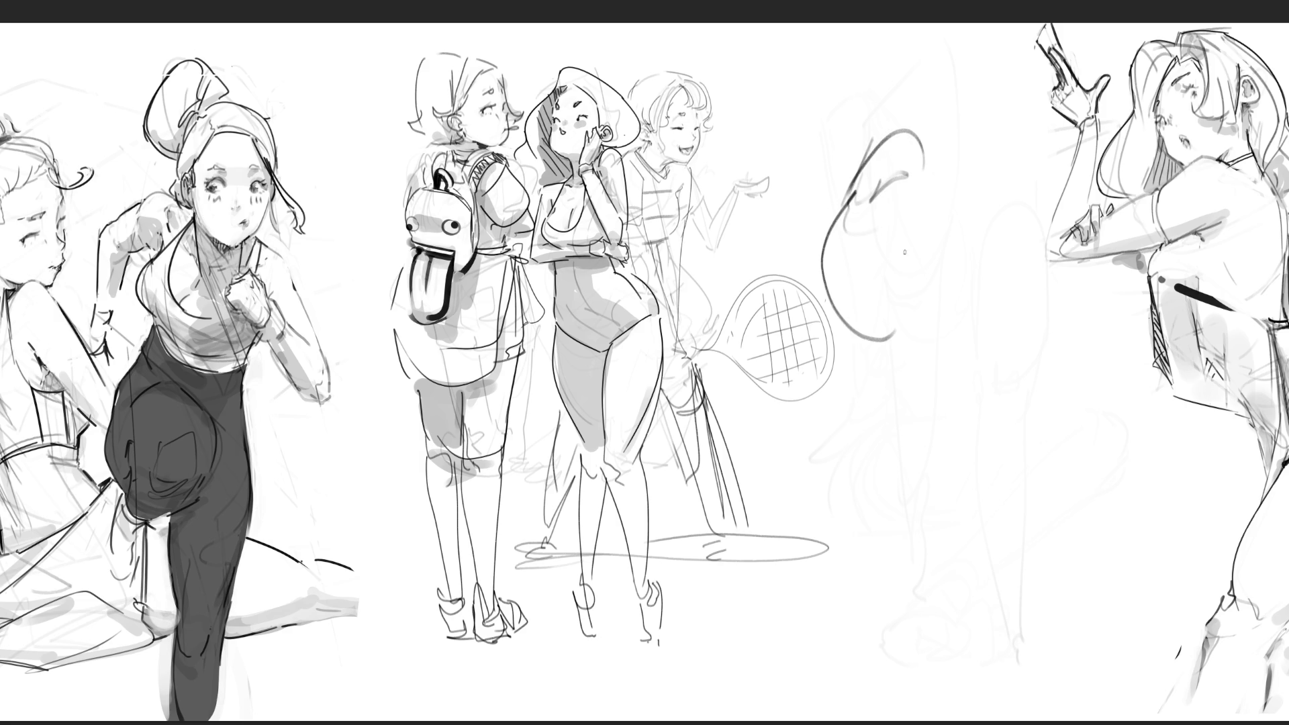
{"action": "left_click_drag", "start_coordinate": [899, 214], "coordinate": [935, 165]}
{"action": "left_click_drag", "start_coordinate": [967, 170], "coordinate": [907, 257]}
{"action": "mouse_move", "coordinate": [888, 183]}
{"action": "left_mouse_down"}
{"action": "mouse_move", "coordinate": [935, 158]}
{"action": "mouse_move", "coordinate": [902, 260]}
{"action": "left_mouse_up"}
{"action": "left_click_drag", "start_coordinate": [910, 318], "coordinate": [922, 356]}
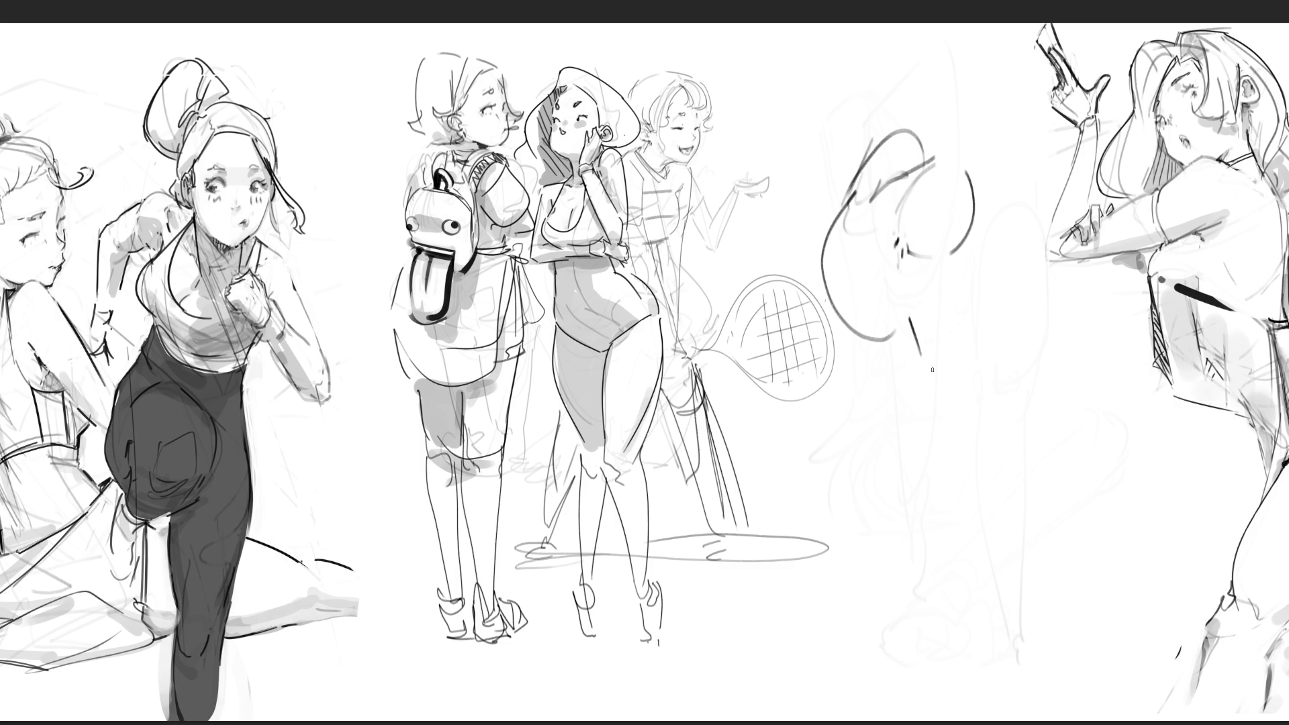
{"action": "left_click_drag", "start_coordinate": [971, 172], "coordinate": [957, 425]}
Extend the arm down to a fist and draw the ankle and foot below the leg.
{"action": "left_click_drag", "start_coordinate": [910, 305], "coordinate": [952, 466]}
{"action": "left_click_drag", "start_coordinate": [932, 396], "coordinate": [935, 415]}
{"action": "left_click_drag", "start_coordinate": [945, 464], "coordinate": [948, 497]}
{"action": "left_click_drag", "start_coordinate": [961, 385], "coordinate": [961, 480]}
{"action": "left_click_drag", "start_coordinate": [963, 421], "coordinate": [965, 433]}
{"action": "left_click_drag", "start_coordinate": [962, 425], "coordinate": [981, 514]}
{"action": "left_click_drag", "start_coordinate": [945, 519], "coordinate": [975, 510]}
{"action": "left_click_drag", "start_coordinate": [917, 341], "coordinate": [874, 342]}
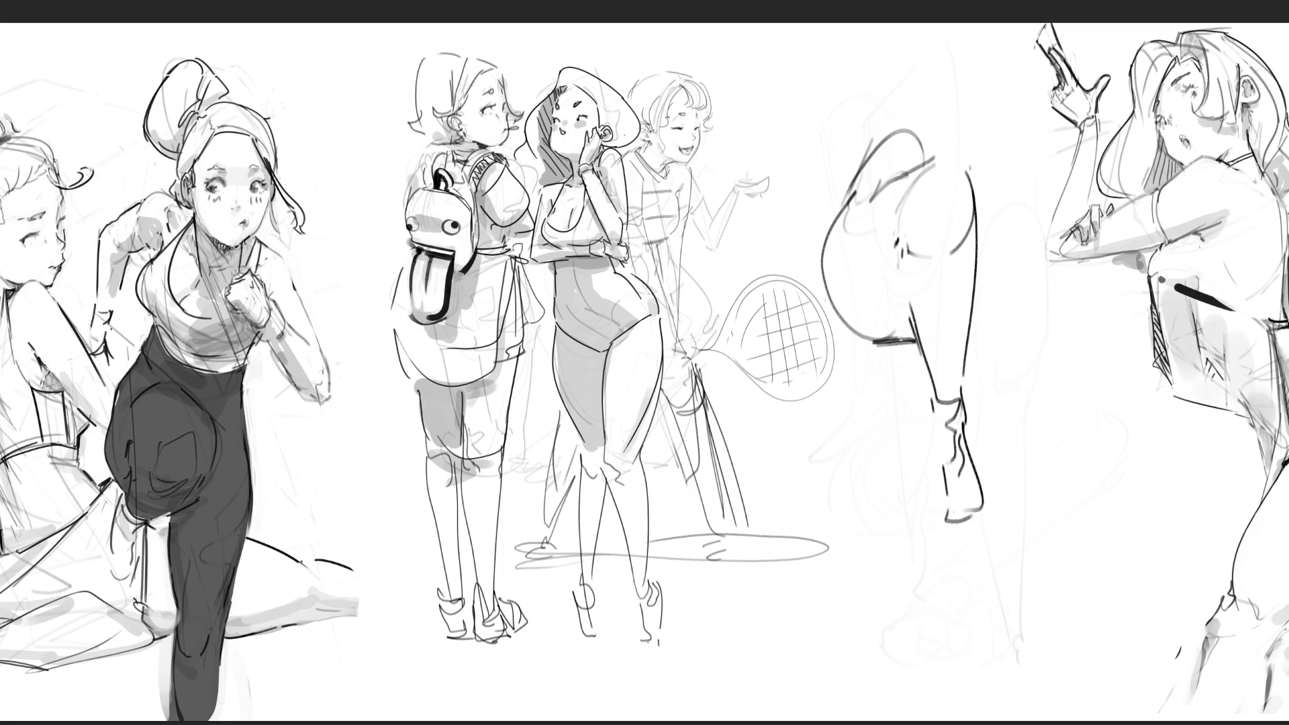
Shape the raised leg with underside hatching, inner and thigh contours, and a right edge.
{"action": "key", "text": "ctrl+z"}
{"action": "left_click_drag", "start_coordinate": [896, 238], "coordinate": [892, 311]}
{"action": "left_click_drag", "start_coordinate": [844, 317], "coordinate": [876, 327]}
{"action": "mouse_move", "coordinate": [875, 317]}
{"action": "left_mouse_down"}
{"action": "mouse_move", "coordinate": [874, 340]}
{"action": "mouse_move", "coordinate": [900, 344]}
{"action": "left_mouse_up"}
{"action": "left_click_drag", "start_coordinate": [906, 306], "coordinate": [907, 344]}
{"action": "left_click_drag", "start_coordinate": [907, 245], "coordinate": [900, 303]}
{"action": "mouse_move", "coordinate": [915, 220]}
{"action": "left_mouse_down"}
{"action": "mouse_move", "coordinate": [906, 275]}
{"action": "mouse_move", "coordinate": [926, 354]}
{"action": "left_mouse_up"}
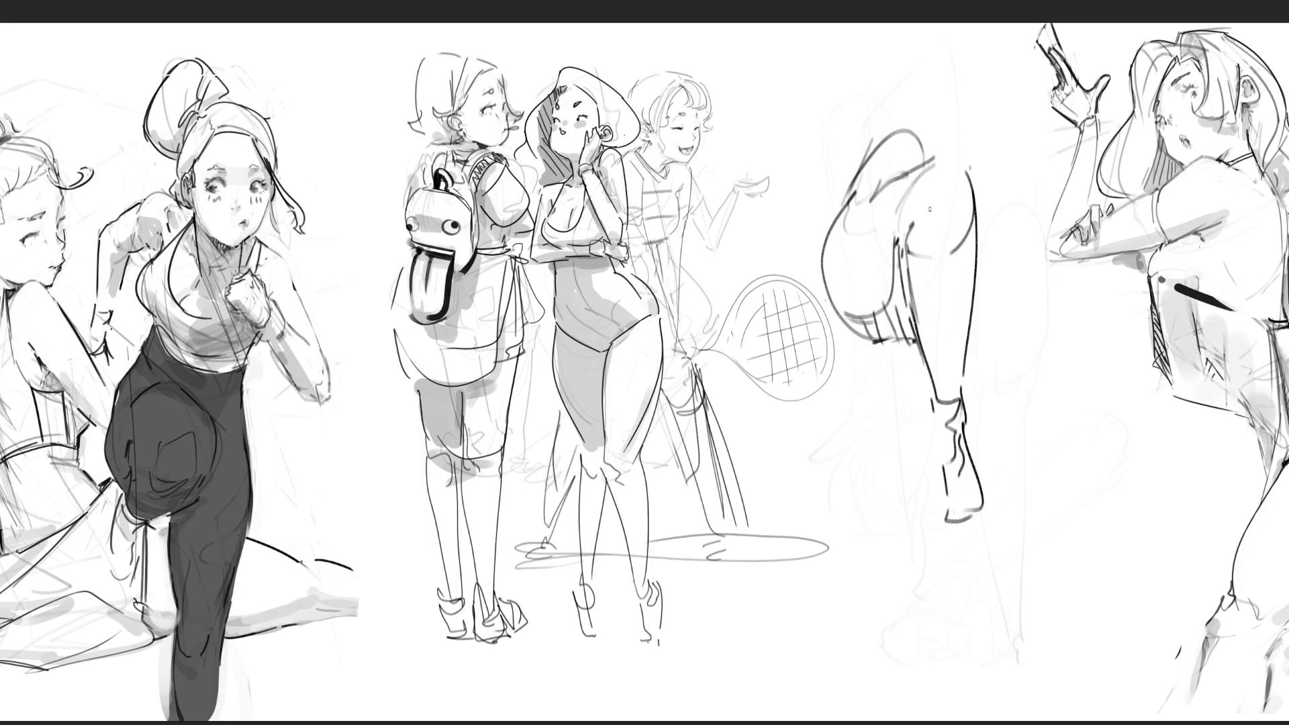
{"action": "left_click_drag", "start_coordinate": [912, 236], "coordinate": [963, 235]}
{"action": "mouse_move", "coordinate": [900, 168]}
{"action": "left_mouse_down"}
{"action": "mouse_move", "coordinate": [948, 158]}
{"action": "mouse_move", "coordinate": [967, 178]}
{"action": "left_mouse_up"}
{"action": "mouse_move", "coordinate": [973, 248]}
{"action": "left_mouse_down"}
{"action": "mouse_move", "coordinate": [973, 173]}
{"action": "mouse_move", "coordinate": [967, 399]}
{"action": "left_mouse_up"}
{"action": "left_click_drag", "start_coordinate": [967, 346], "coordinate": [962, 396]}
{"action": "mouse_move", "coordinate": [921, 187]}
{"action": "left_mouse_down"}
{"action": "mouse_move", "coordinate": [923, 221]}
{"action": "mouse_move", "coordinate": [959, 225]}
{"action": "mouse_move", "coordinate": [918, 206]}
{"action": "mouse_move", "coordinate": [911, 164]}
{"action": "left_mouse_up"}
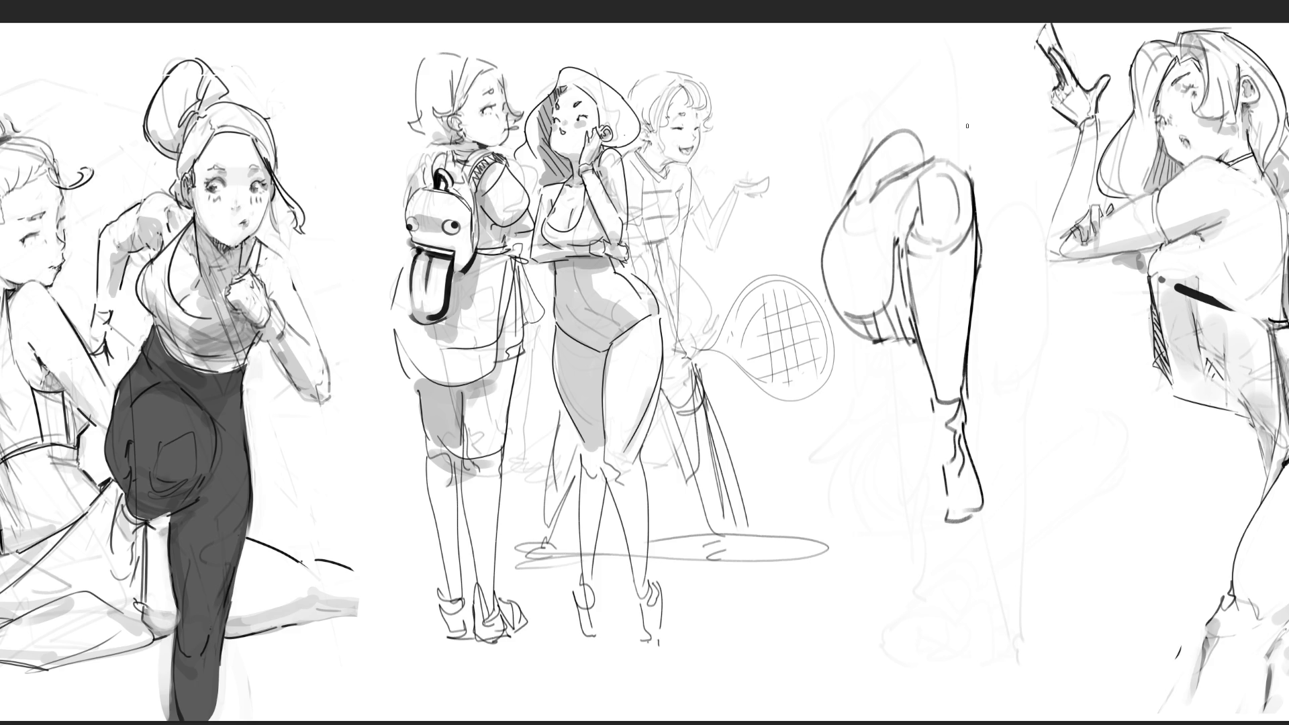
Cross out the raised-leg sketch with an X and fade it to light grey.
{"action": "left_click_drag", "start_coordinate": [1011, 141], "coordinate": [873, 494]}
{"action": "left_click_drag", "start_coordinate": [836, 123], "coordinate": [1055, 556]}
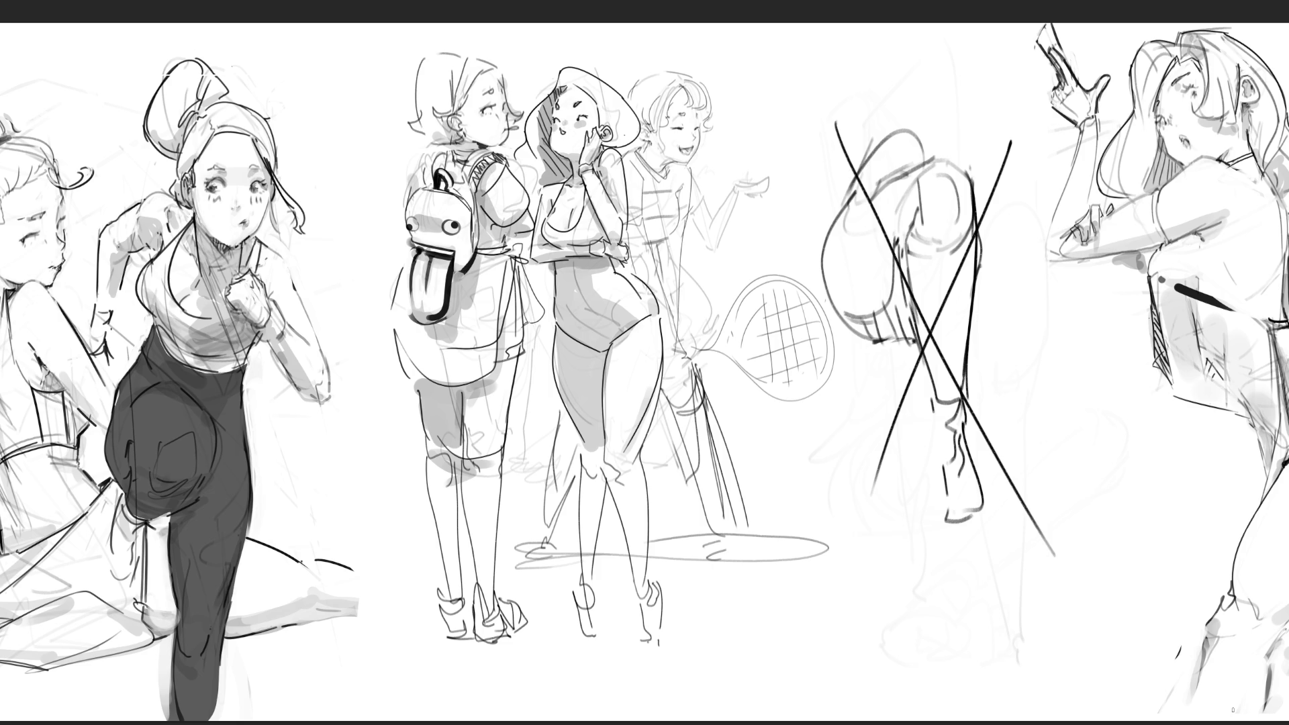
{"action": "mouse_move", "coordinate": [950, 432]}
{"action": "left_mouse_down"}
{"action": "mouse_move", "coordinate": [921, 346]}
{"action": "mouse_move", "coordinate": [975, 591]}
{"action": "mouse_move", "coordinate": [941, 280]}
{"action": "mouse_move", "coordinate": [980, 664]}
{"action": "left_mouse_up"}
{"action": "mouse_move", "coordinate": [979, 608]}
{"action": "left_mouse_down"}
{"action": "mouse_move", "coordinate": [815, 130]}
{"action": "mouse_move", "coordinate": [936, 518]}
{"action": "left_mouse_up"}
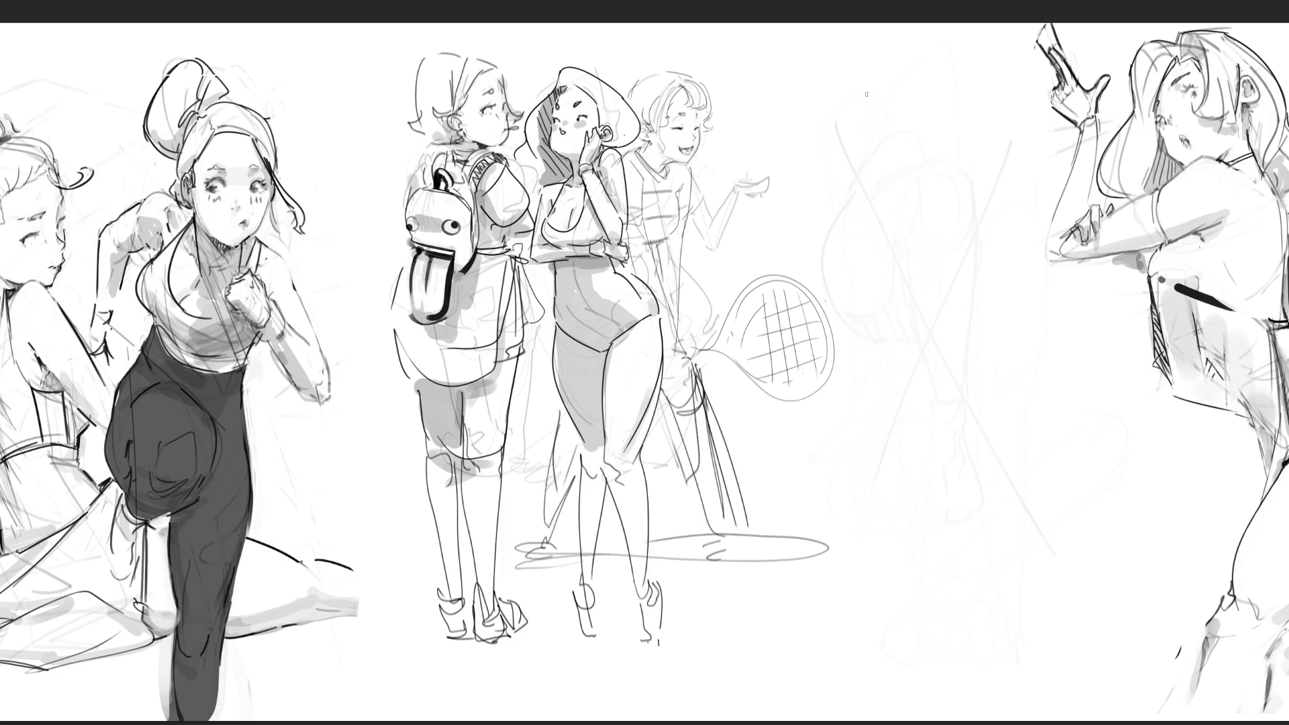
Sketch a long leg right of the racket with contours running to the page bottom.
{"action": "mouse_move", "coordinate": [845, 129]}
{"action": "left_mouse_down"}
{"action": "mouse_move", "coordinate": [923, 65]}
{"action": "mouse_move", "coordinate": [834, 127]}
{"action": "left_mouse_up"}
{"action": "mouse_move", "coordinate": [962, 32]}
{"action": "left_mouse_down"}
{"action": "mouse_move", "coordinate": [944, 67]}
{"action": "mouse_move", "coordinate": [915, 275]}
{"action": "left_mouse_up"}
{"action": "left_click_drag", "start_coordinate": [840, 100], "coordinate": [876, 329]}
{"action": "left_click_drag", "start_coordinate": [954, 85], "coordinate": [887, 343]}
{"action": "mouse_move", "coordinate": [839, 98]}
{"action": "left_mouse_down"}
{"action": "mouse_move", "coordinate": [854, 372]}
{"action": "mouse_move", "coordinate": [897, 341]}
{"action": "left_mouse_up"}
{"action": "mouse_move", "coordinate": [925, 245]}
{"action": "left_mouse_down"}
{"action": "mouse_move", "coordinate": [905, 388]}
{"action": "mouse_move", "coordinate": [910, 316]}
{"action": "mouse_move", "coordinate": [853, 376]}
{"action": "left_mouse_up"}
{"action": "left_click_drag", "start_coordinate": [856, 307], "coordinate": [853, 420]}
{"action": "mouse_move", "coordinate": [851, 331]}
{"action": "left_mouse_down"}
{"action": "mouse_move", "coordinate": [848, 547]}
{"action": "mouse_move", "coordinate": [881, 705]}
{"action": "left_mouse_up"}
{"action": "left_click_drag", "start_coordinate": [906, 383], "coordinate": [878, 672]}
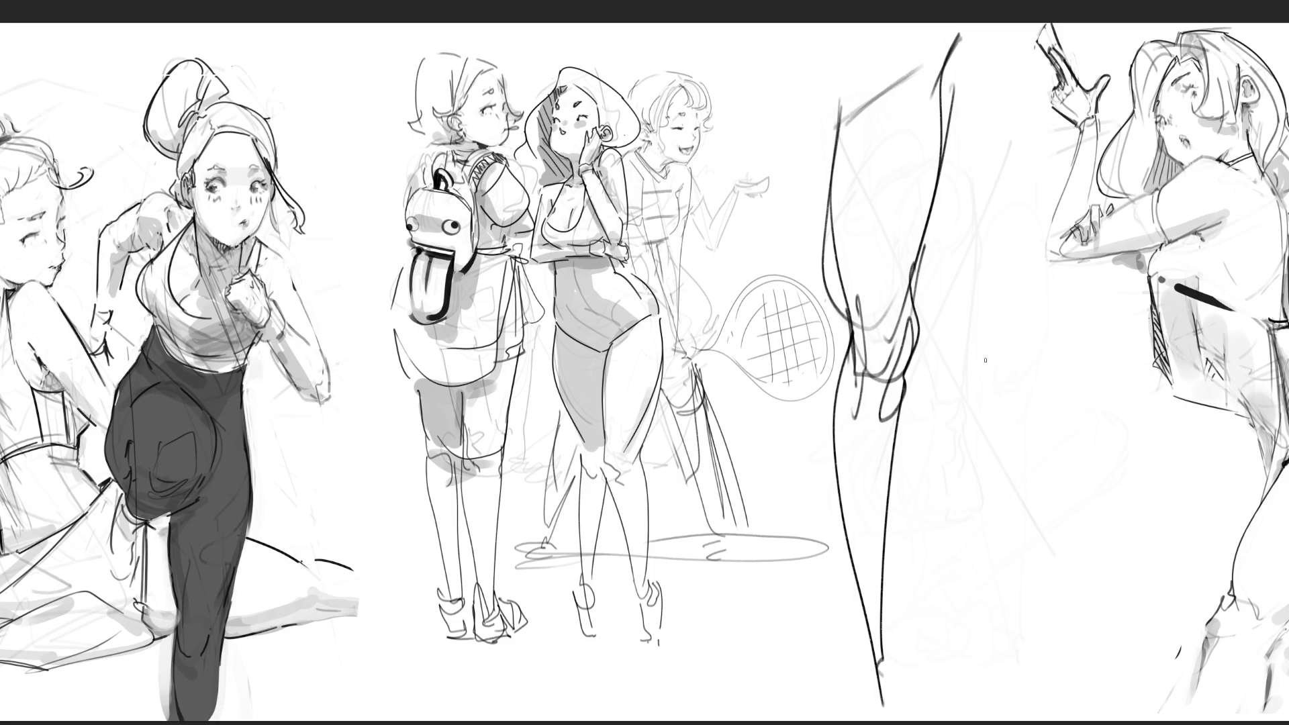
Draw a second leg bending into a strapped shoe, then fade both legs to light grey.
{"action": "mouse_move", "coordinate": [928, 255]}
{"action": "left_mouse_down"}
{"action": "mouse_move", "coordinate": [1007, 222]}
{"action": "mouse_move", "coordinate": [996, 386]}
{"action": "left_mouse_up"}
{"action": "mouse_move", "coordinate": [1008, 181]}
{"action": "left_mouse_down"}
{"action": "mouse_move", "coordinate": [1058, 308]}
{"action": "mouse_move", "coordinate": [1008, 406]}
{"action": "left_mouse_up"}
{"action": "mouse_move", "coordinate": [1007, 403]}
{"action": "left_mouse_down"}
{"action": "mouse_move", "coordinate": [1041, 418]}
{"action": "mouse_move", "coordinate": [1102, 391]}
{"action": "mouse_move", "coordinate": [1061, 425]}
{"action": "mouse_move", "coordinate": [1121, 450]}
{"action": "mouse_move", "coordinate": [1120, 470]}
{"action": "left_mouse_up"}
{"action": "mouse_move", "coordinate": [1011, 403]}
{"action": "left_mouse_down"}
{"action": "mouse_move", "coordinate": [1066, 480]}
{"action": "mouse_move", "coordinate": [1056, 504]}
{"action": "left_mouse_up"}
{"action": "mouse_move", "coordinate": [1052, 442]}
{"action": "left_mouse_down"}
{"action": "mouse_move", "coordinate": [1044, 529]}
{"action": "mouse_move", "coordinate": [1077, 721]}
{"action": "left_mouse_up"}
{"action": "mouse_move", "coordinate": [1136, 445]}
{"action": "left_mouse_down"}
{"action": "mouse_move", "coordinate": [1121, 511]}
{"action": "mouse_move", "coordinate": [1109, 502]}
{"action": "mouse_move", "coordinate": [1088, 704]}
{"action": "left_mouse_up"}
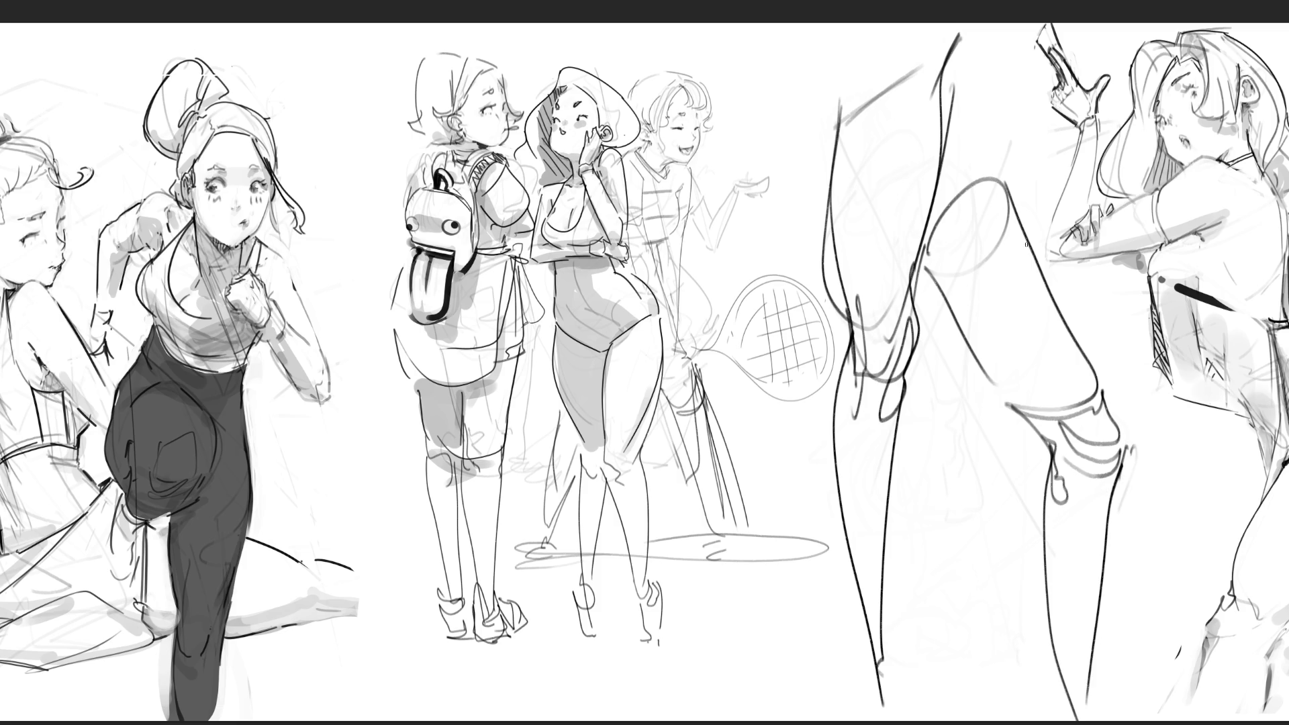
{"action": "mouse_move", "coordinate": [766, 100]}
{"action": "left_mouse_down"}
{"action": "mouse_move", "coordinate": [907, 547]}
{"action": "mouse_move", "coordinate": [978, 619]}
{"action": "mouse_move", "coordinate": [862, 229]}
{"action": "mouse_move", "coordinate": [1021, 296]}
{"action": "mouse_move", "coordinate": [896, 531]}
{"action": "mouse_move", "coordinate": [1041, 312]}
{"action": "mouse_move", "coordinate": [1095, 440]}
{"action": "mouse_move", "coordinate": [954, 74]}
{"action": "mouse_move", "coordinate": [853, 624]}
{"action": "mouse_move", "coordinate": [959, 583]}
{"action": "left_mouse_up"}
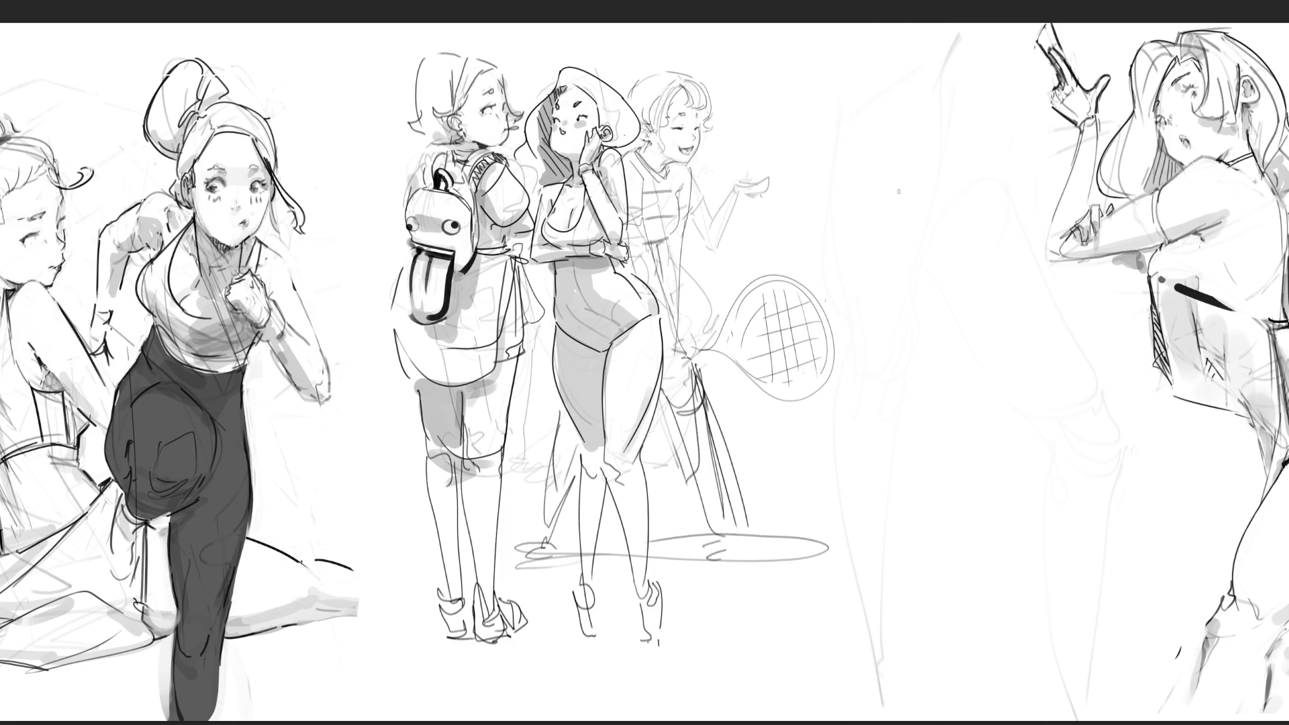
{"action": "left_click_drag", "start_coordinate": [896, 210], "coordinate": [904, 237]}
Sketch the two limb lines with a curl, contour lines and a rounded end.
{"action": "left_click_drag", "start_coordinate": [849, 65], "coordinate": [905, 223]}
{"action": "left_click_drag", "start_coordinate": [942, 49], "coordinate": [946, 231]}
{"action": "left_click_drag", "start_coordinate": [950, 213], "coordinate": [969, 342]}
{"action": "mouse_move", "coordinate": [907, 234]}
{"action": "left_mouse_down"}
{"action": "mouse_move", "coordinate": [911, 289]}
{"action": "mouse_move", "coordinate": [941, 313]}
{"action": "left_mouse_up"}
{"action": "mouse_move", "coordinate": [947, 268]}
{"action": "left_mouse_down"}
{"action": "mouse_move", "coordinate": [962, 317]}
{"action": "mouse_move", "coordinate": [908, 285]}
{"action": "mouse_move", "coordinate": [897, 371]}
{"action": "left_mouse_up"}
Add the rounded heel shape and draw the foot's sole and right contour.
{"action": "mouse_move", "coordinate": [876, 309]}
{"action": "left_mouse_down"}
{"action": "mouse_move", "coordinate": [935, 342]}
{"action": "mouse_move", "coordinate": [941, 418]}
{"action": "left_mouse_up"}
{"action": "mouse_move", "coordinate": [901, 373]}
{"action": "left_mouse_down"}
{"action": "mouse_move", "coordinate": [962, 440]}
{"action": "mouse_move", "coordinate": [935, 445]}
{"action": "left_mouse_up"}
{"action": "mouse_move", "coordinate": [905, 389]}
{"action": "left_mouse_down"}
{"action": "mouse_move", "coordinate": [936, 449]}
{"action": "mouse_move", "coordinate": [982, 485]}
{"action": "left_mouse_up"}
{"action": "left_click_drag", "start_coordinate": [982, 433], "coordinate": [982, 473]}
{"action": "left_click_drag", "start_coordinate": [964, 303], "coordinate": [995, 478]}
Add the inner foot line, heel curve and toe contour, then redraw the toe tip.
{"action": "left_click_drag", "start_coordinate": [943, 373], "coordinate": [986, 436]}
{"action": "mouse_move", "coordinate": [993, 433]}
{"action": "left_mouse_down"}
{"action": "mouse_move", "coordinate": [959, 504]}
{"action": "mouse_move", "coordinate": [1008, 515]}
{"action": "left_mouse_up"}
{"action": "mouse_move", "coordinate": [1009, 484]}
{"action": "left_mouse_down"}
{"action": "mouse_move", "coordinate": [1013, 514]}
{"action": "mouse_move", "coordinate": [1038, 483]}
{"action": "mouse_move", "coordinate": [1041, 514]}
{"action": "mouse_move", "coordinate": [1048, 497]}
{"action": "left_mouse_up"}
{"action": "mouse_move", "coordinate": [1038, 474]}
{"action": "left_mouse_down"}
{"action": "mouse_move", "coordinate": [999, 478]}
{"action": "mouse_move", "coordinate": [1031, 481]}
{"action": "left_mouse_up"}
{"action": "mouse_move", "coordinate": [929, 454]}
{"action": "left_mouse_down"}
{"action": "mouse_move", "coordinate": [953, 508]}
{"action": "mouse_move", "coordinate": [1036, 517]}
{"action": "left_mouse_up"}
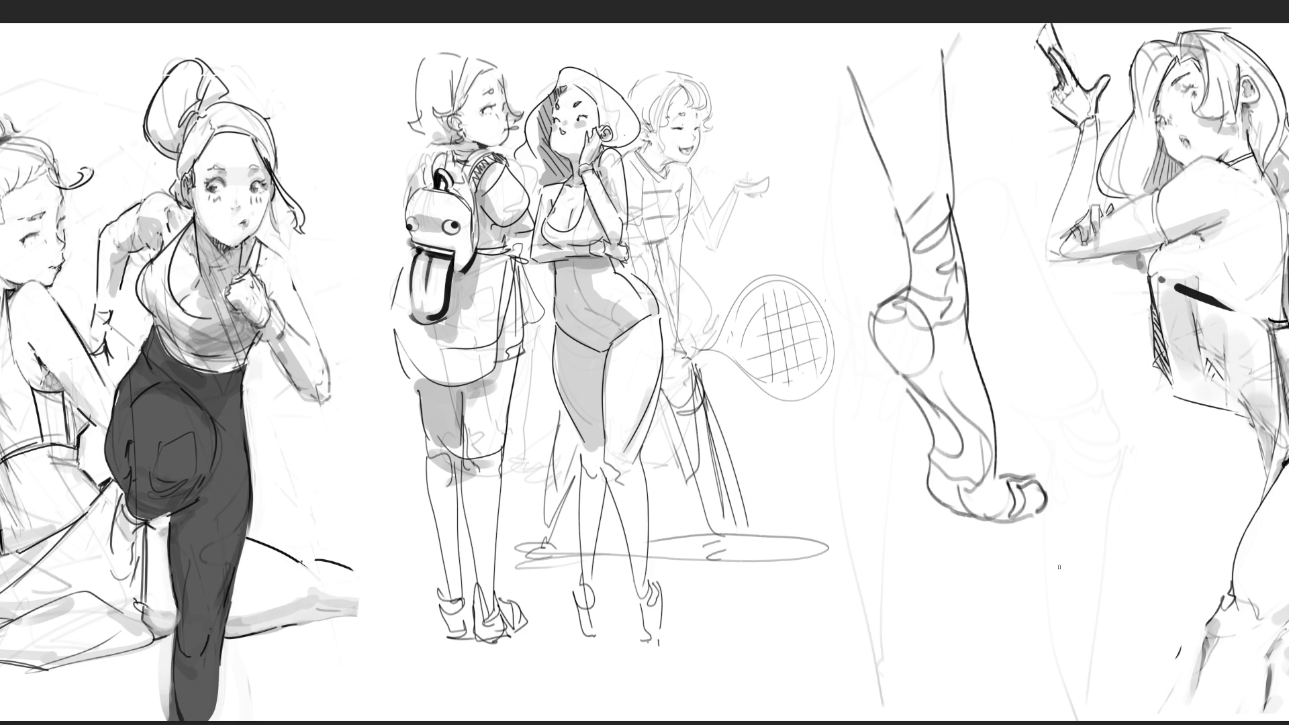
{"action": "mouse_move", "coordinate": [1019, 521]}
{"action": "left_mouse_down"}
{"action": "mouse_move", "coordinate": [1055, 504]}
{"action": "mouse_move", "coordinate": [1054, 479]}
{"action": "left_mouse_up"}
{"action": "left_click_drag", "start_coordinate": [1053, 479], "coordinate": [1058, 491]}
Draw the shin line, redraw a bolder heel curve, hatch the sole, and fade the foot to light grey.
{"action": "left_click_drag", "start_coordinate": [964, 314], "coordinate": [1011, 478]}
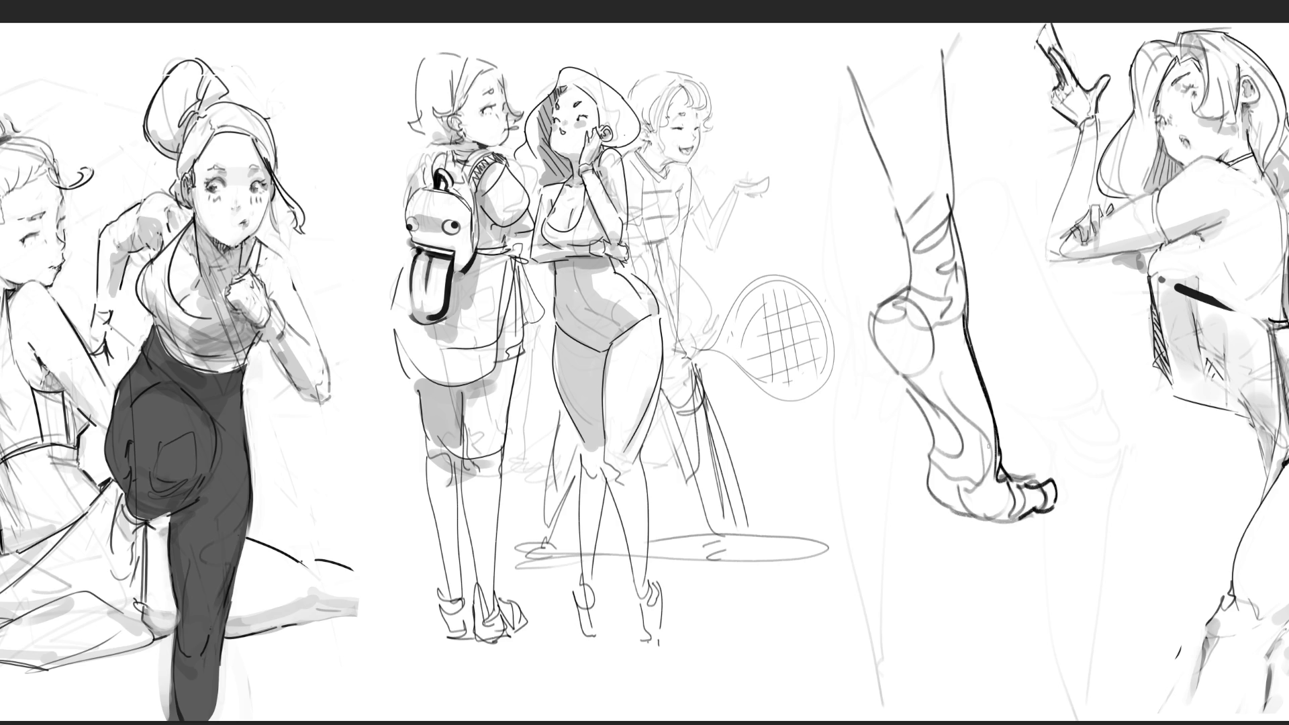
{"action": "mouse_move", "coordinate": [900, 301]}
{"action": "left_mouse_down"}
{"action": "mouse_move", "coordinate": [918, 286]}
{"action": "mouse_move", "coordinate": [893, 302]}
{"action": "mouse_move", "coordinate": [907, 373]}
{"action": "left_mouse_up"}
{"action": "key", "text": "ctrl+z"}
{"action": "mouse_move", "coordinate": [901, 292]}
{"action": "left_mouse_down"}
{"action": "mouse_move", "coordinate": [872, 336]}
{"action": "mouse_move", "coordinate": [934, 406]}
{"action": "mouse_move", "coordinate": [946, 467]}
{"action": "left_mouse_up"}
{"action": "left_click_drag", "start_coordinate": [929, 400], "coordinate": [958, 429]}
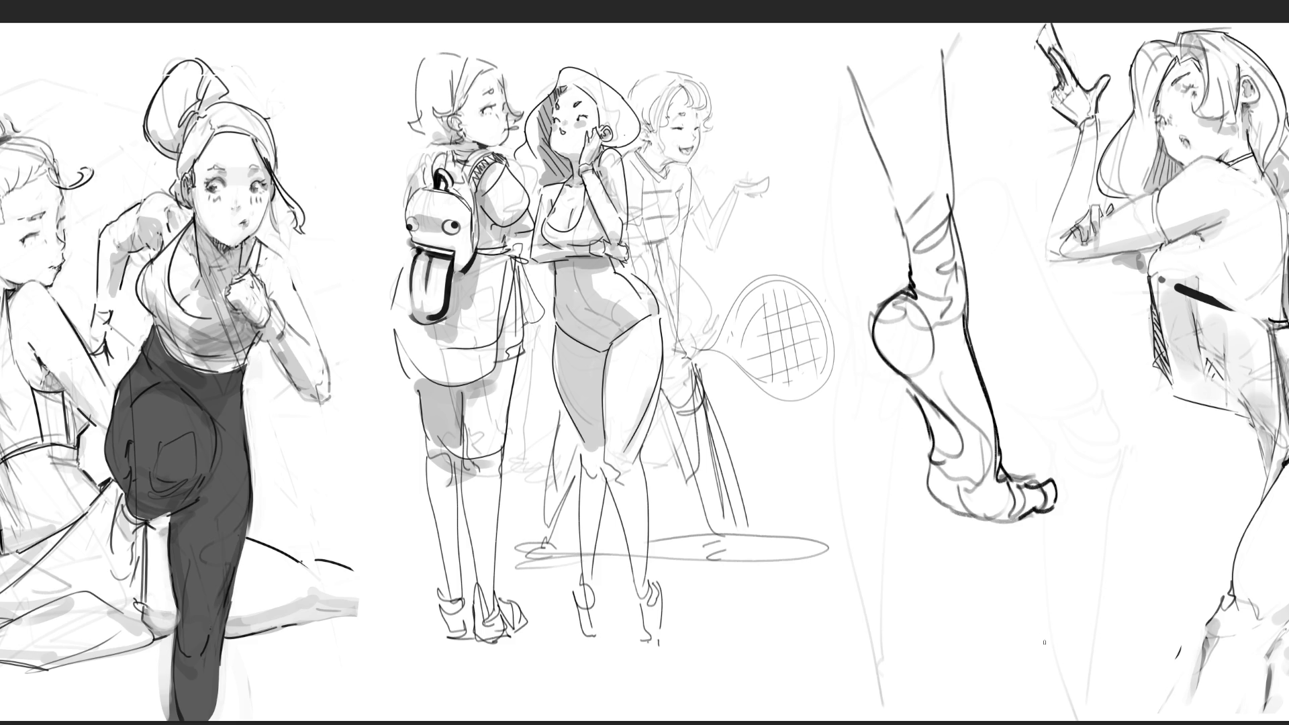
{"action": "mouse_move", "coordinate": [925, 402]}
{"action": "left_mouse_down"}
{"action": "mouse_move", "coordinate": [961, 497]}
{"action": "mouse_move", "coordinate": [998, 534]}
{"action": "left_mouse_up"}
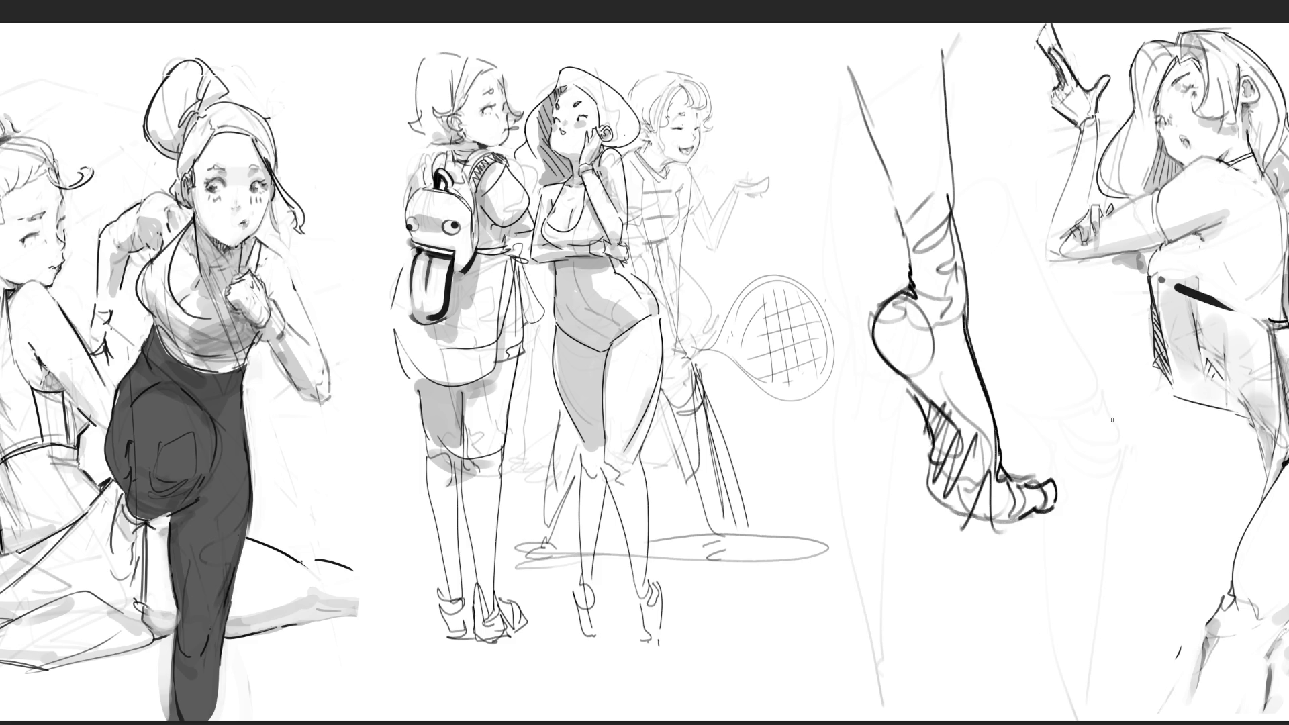
{"action": "mouse_move", "coordinate": [988, 222]}
{"action": "left_mouse_down"}
{"action": "mouse_move", "coordinate": [950, 547]}
{"action": "mouse_move", "coordinate": [995, 546]}
{"action": "mouse_move", "coordinate": [925, 148]}
{"action": "mouse_move", "coordinate": [911, 137]}
{"action": "mouse_move", "coordinate": [983, 340]}
{"action": "mouse_move", "coordinate": [997, 326]}
{"action": "left_mouse_up"}
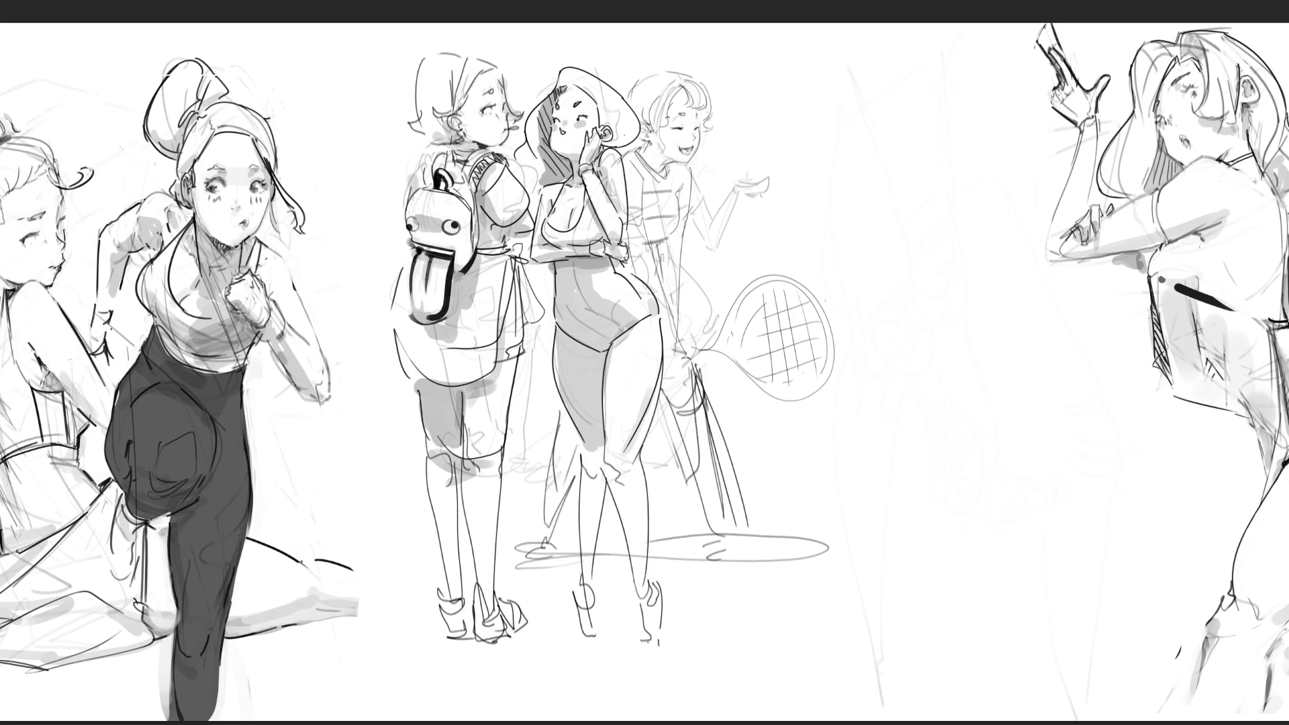
Clean up the middle girl's thigh and knee, erasing faint marks and undoing rejected dark strokes.
{"action": "left_click_drag", "start_coordinate": [654, 349], "coordinate": [635, 450]}
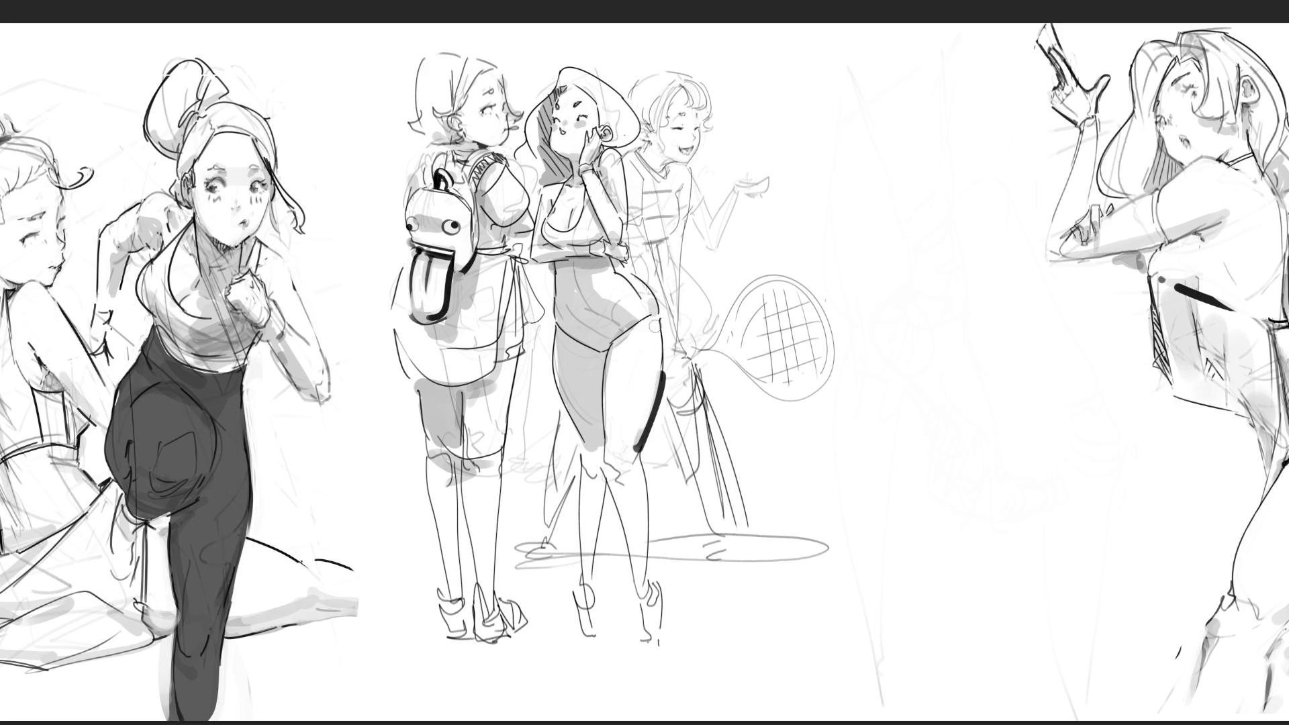
{"action": "left_click_drag", "start_coordinate": [656, 321], "coordinate": [657, 380]}
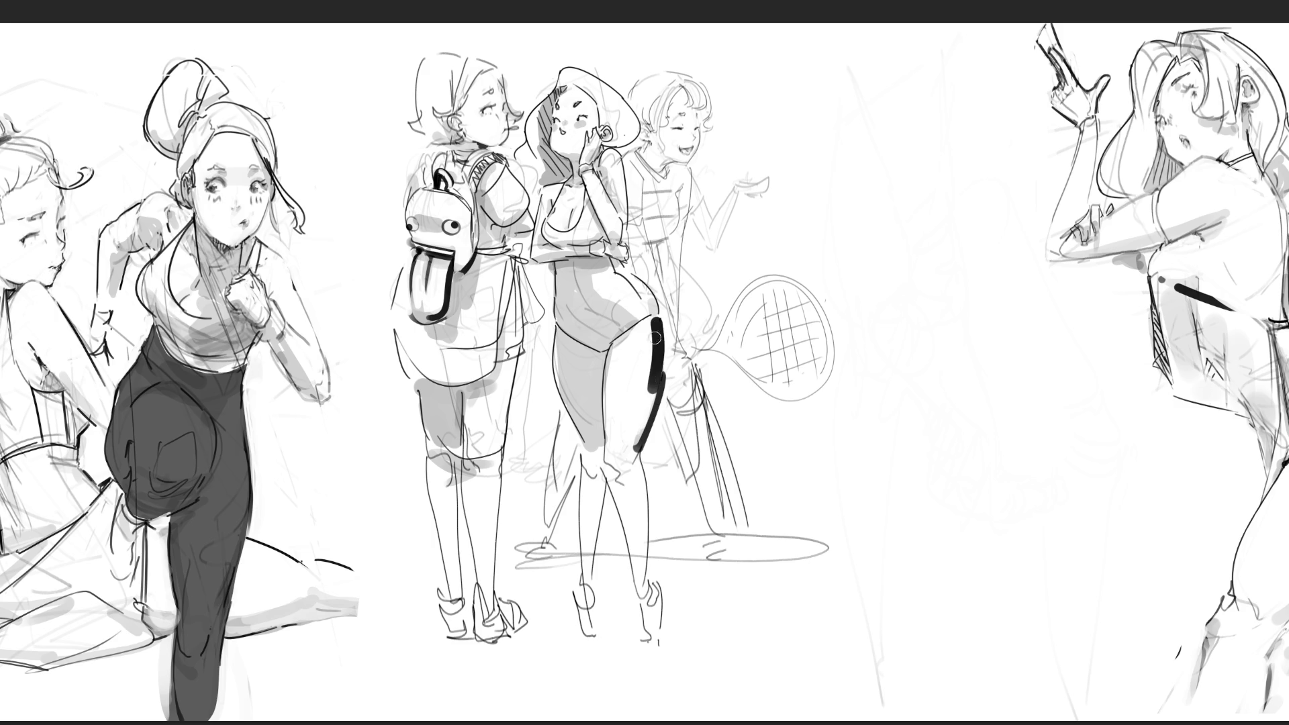
{"action": "key", "text": "ctrl+z"}
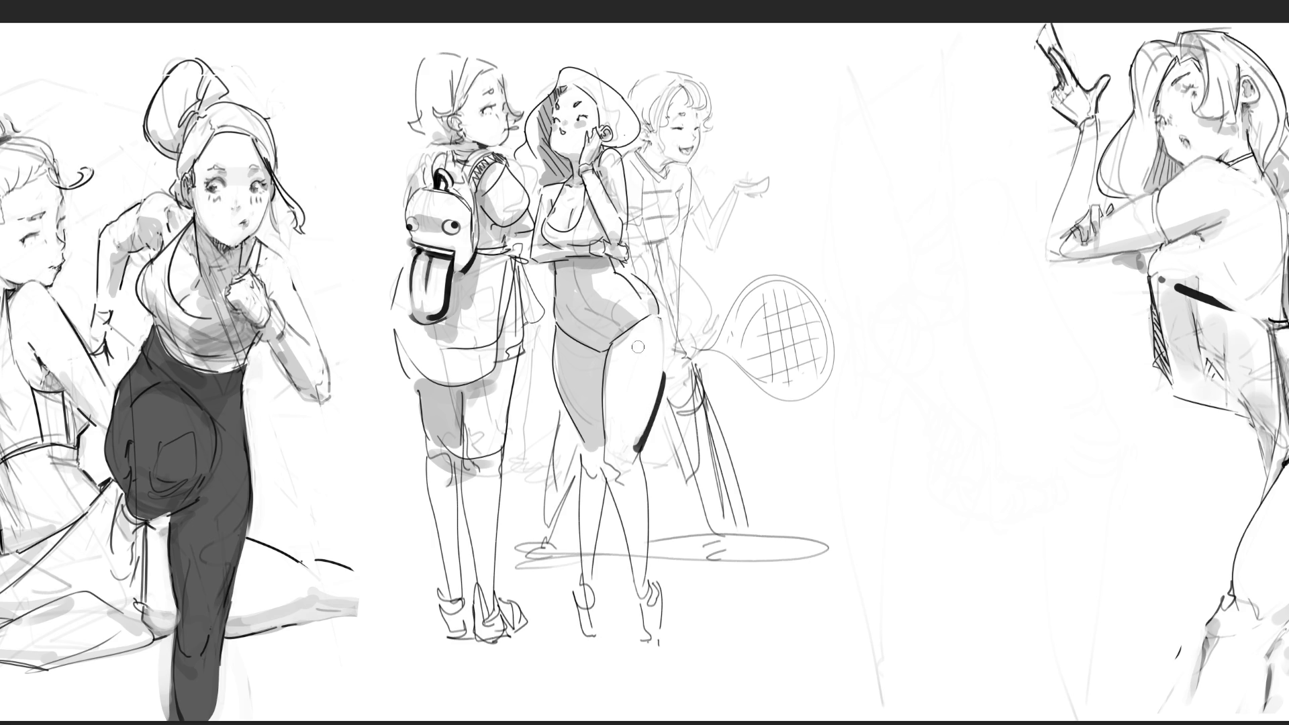
{"action": "mouse_move", "coordinate": [662, 388]}
{"action": "left_mouse_down"}
{"action": "mouse_move", "coordinate": [641, 459]}
{"action": "mouse_move", "coordinate": [642, 442]}
{"action": "left_mouse_up"}
{"action": "left_click_drag", "start_coordinate": [630, 460], "coordinate": [613, 470]}
{"action": "key", "text": "ctrl+z"}
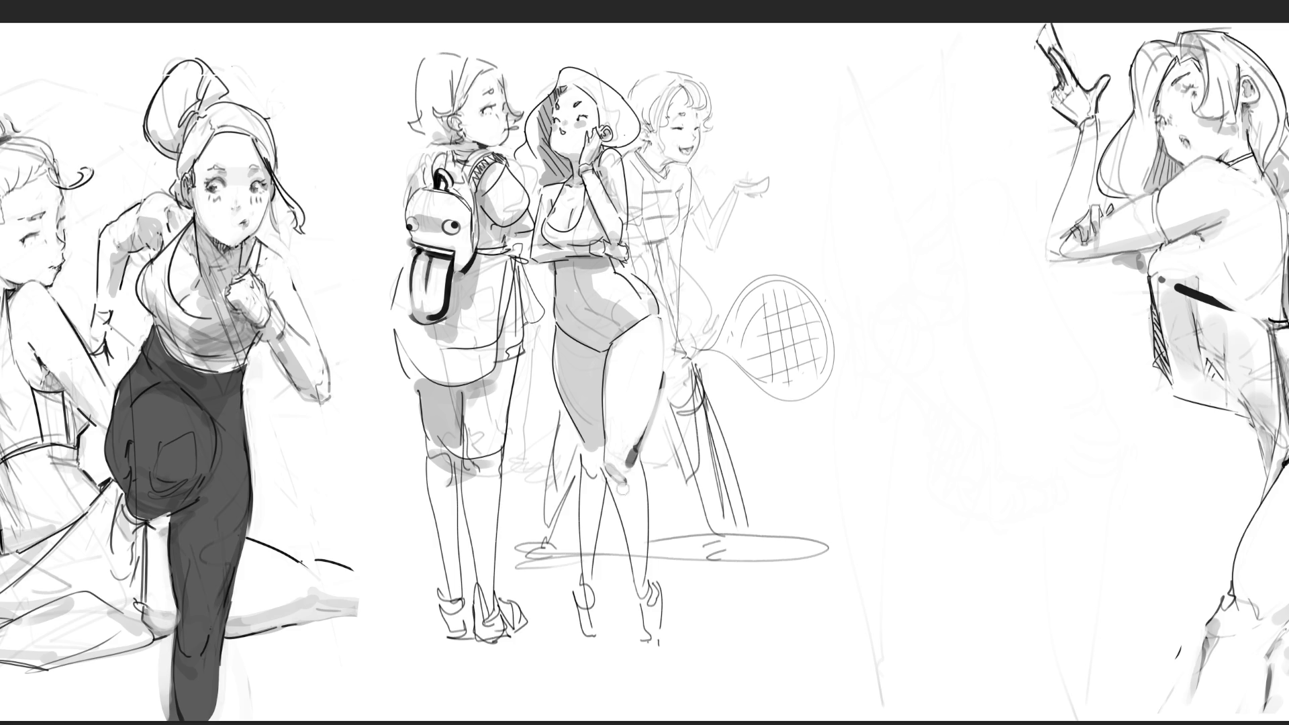
{"action": "mouse_move", "coordinate": [612, 447]}
{"action": "left_mouse_down"}
{"action": "mouse_move", "coordinate": [616, 434]}
{"action": "mouse_move", "coordinate": [649, 500]}
{"action": "mouse_move", "coordinate": [651, 551]}
{"action": "left_mouse_up"}
{"action": "key", "text": "ctrl+z"}
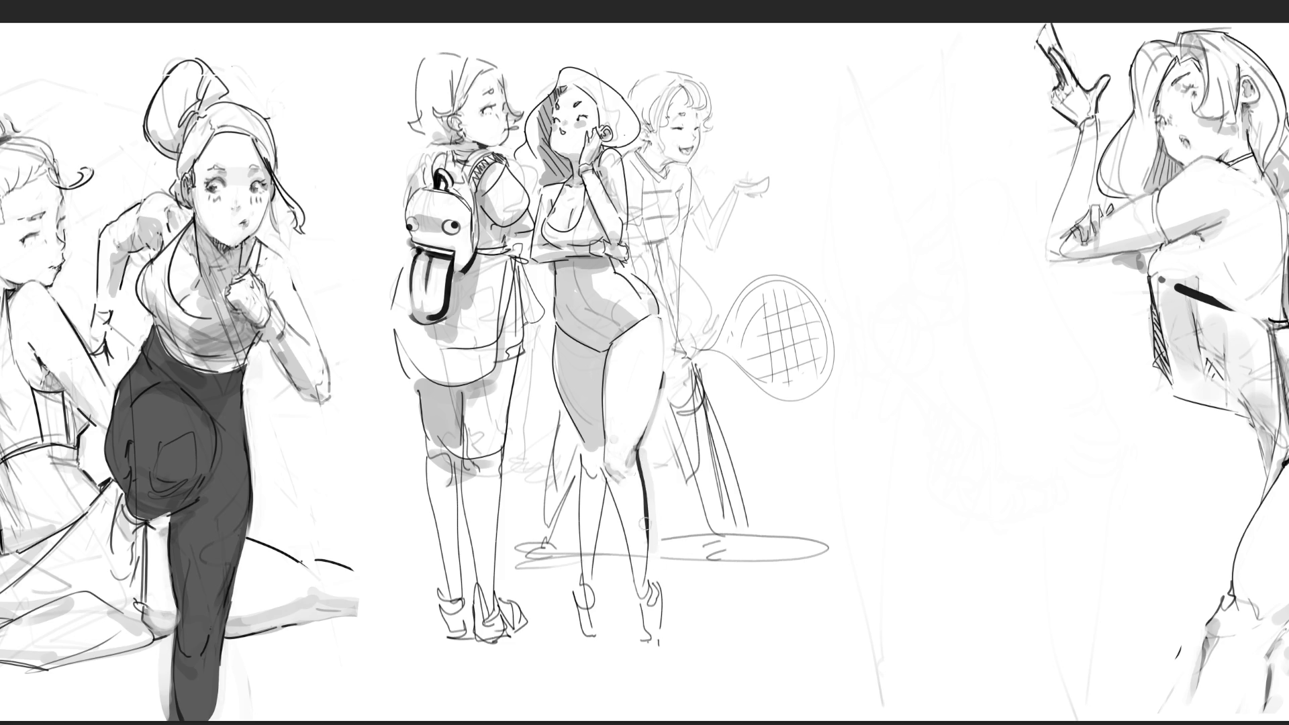
Redraw the dark lower-leg line further right and soften its edges.
{"action": "left_click_drag", "start_coordinate": [609, 478], "coordinate": [637, 597]}
{"action": "key", "text": "ctrl+z"}
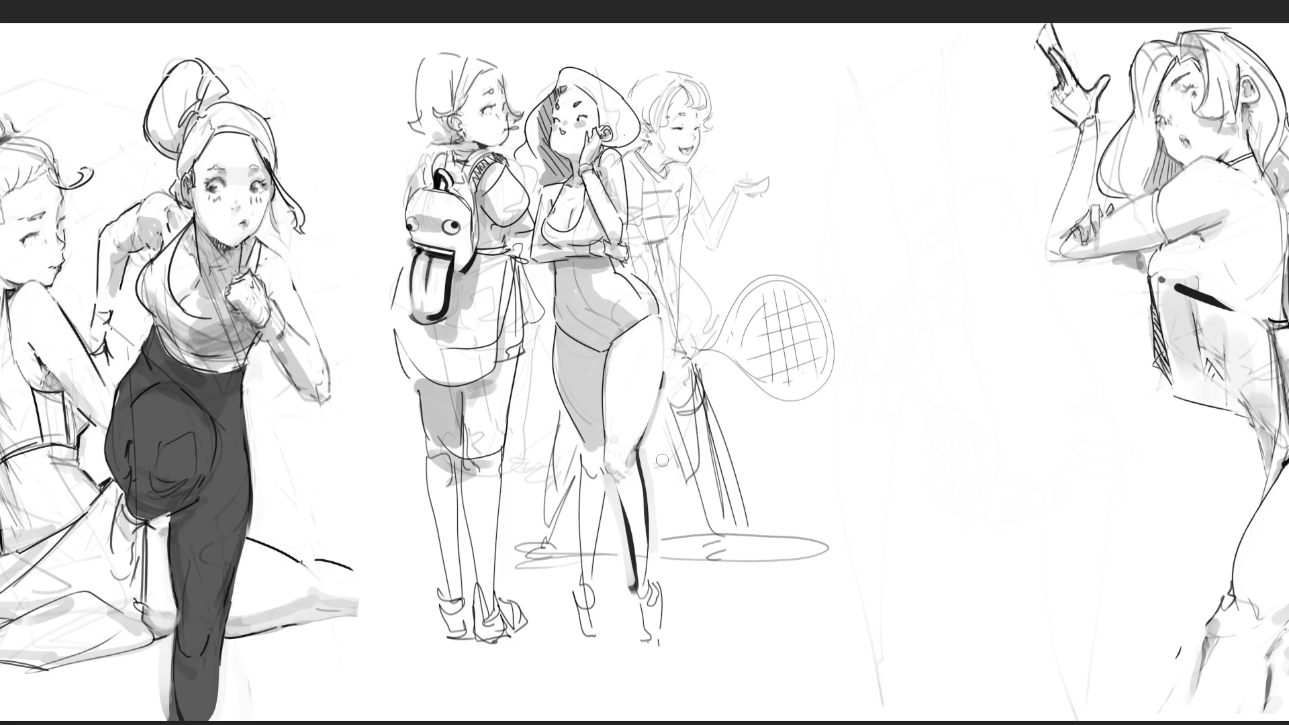
{"action": "mouse_move", "coordinate": [645, 455]}
{"action": "left_mouse_down"}
{"action": "mouse_move", "coordinate": [655, 574]}
{"action": "mouse_move", "coordinate": [643, 550]}
{"action": "mouse_move", "coordinate": [647, 564]}
{"action": "left_mouse_up"}
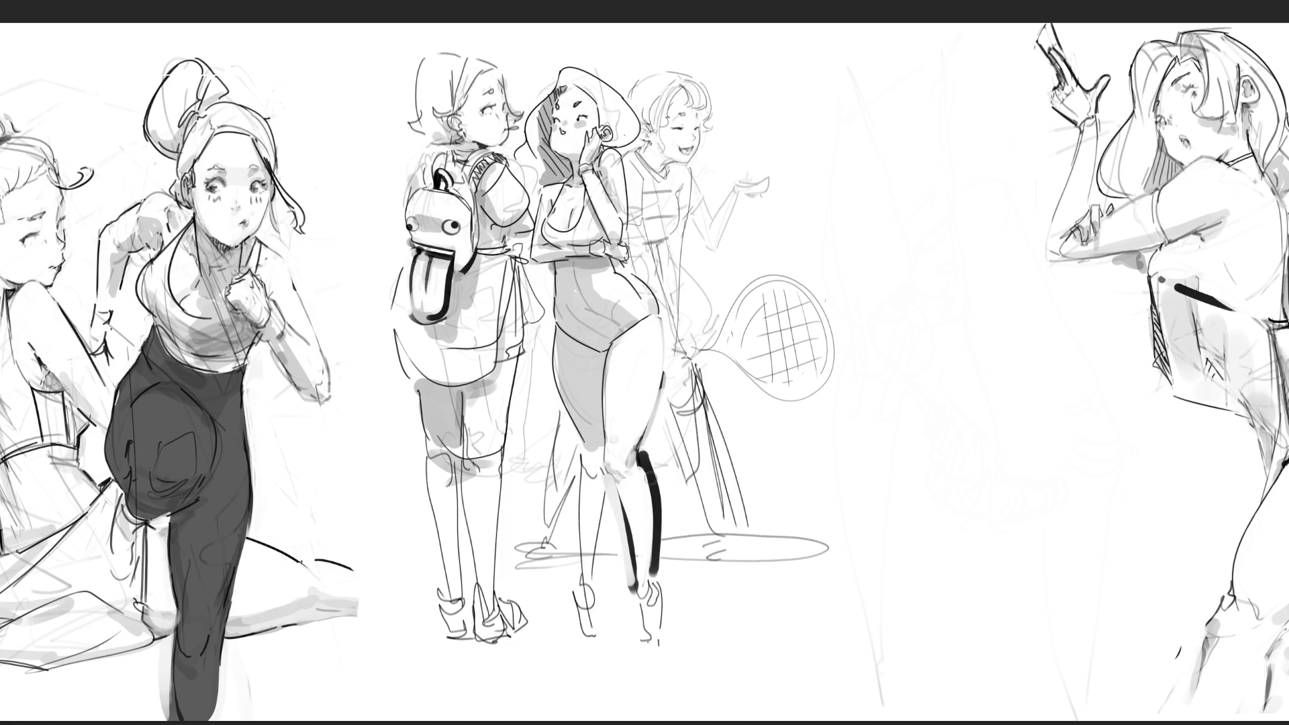
{"action": "left_click_drag", "start_coordinate": [646, 457], "coordinate": [656, 565]}
{"action": "mouse_move", "coordinate": [660, 498]}
{"action": "left_mouse_down"}
{"action": "mouse_move", "coordinate": [661, 572]}
{"action": "mouse_move", "coordinate": [634, 583]}
{"action": "mouse_move", "coordinate": [616, 509]}
{"action": "mouse_move", "coordinate": [629, 552]}
{"action": "left_mouse_up"}
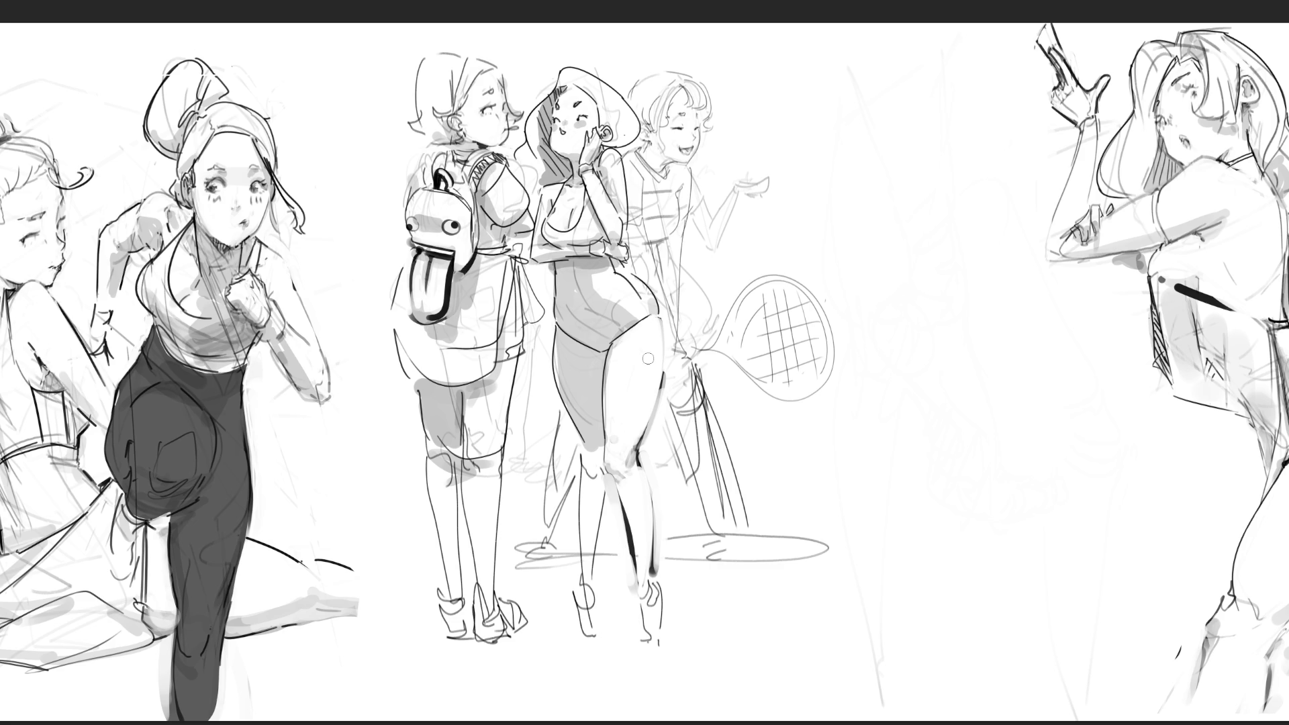
Add the knee hook, ankle loop and foot outline, and trace the inner leg to the heel.
{"action": "mouse_move", "coordinate": [588, 454]}
{"action": "left_mouse_down"}
{"action": "mouse_move", "coordinate": [602, 480]}
{"action": "mouse_move", "coordinate": [578, 538]}
{"action": "mouse_move", "coordinate": [583, 595]}
{"action": "mouse_move", "coordinate": [595, 510]}
{"action": "mouse_move", "coordinate": [595, 537]}
{"action": "left_mouse_up"}
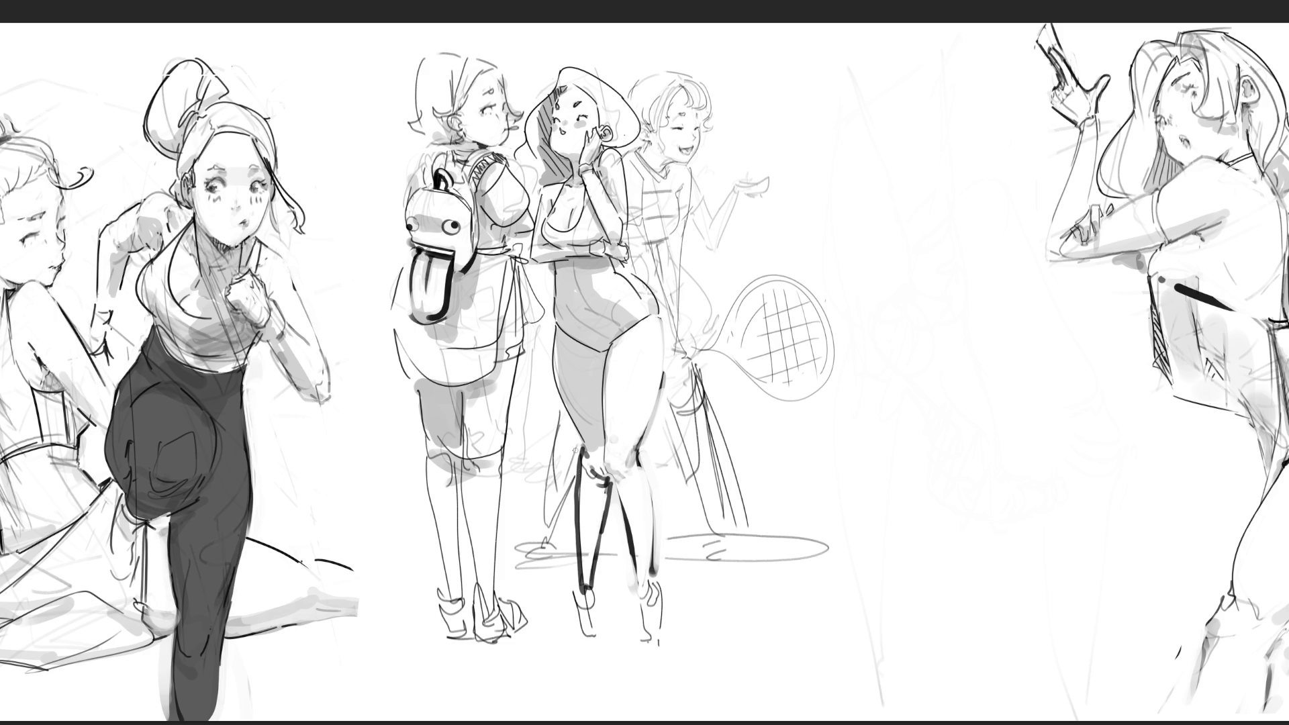
{"action": "left_click_drag", "start_coordinate": [582, 460], "coordinate": [582, 571]}
{"action": "mouse_move", "coordinate": [577, 490]}
{"action": "left_mouse_down"}
{"action": "mouse_move", "coordinate": [582, 646]}
{"action": "mouse_move", "coordinate": [596, 591]}
{"action": "mouse_move", "coordinate": [591, 642]}
{"action": "left_mouse_up"}
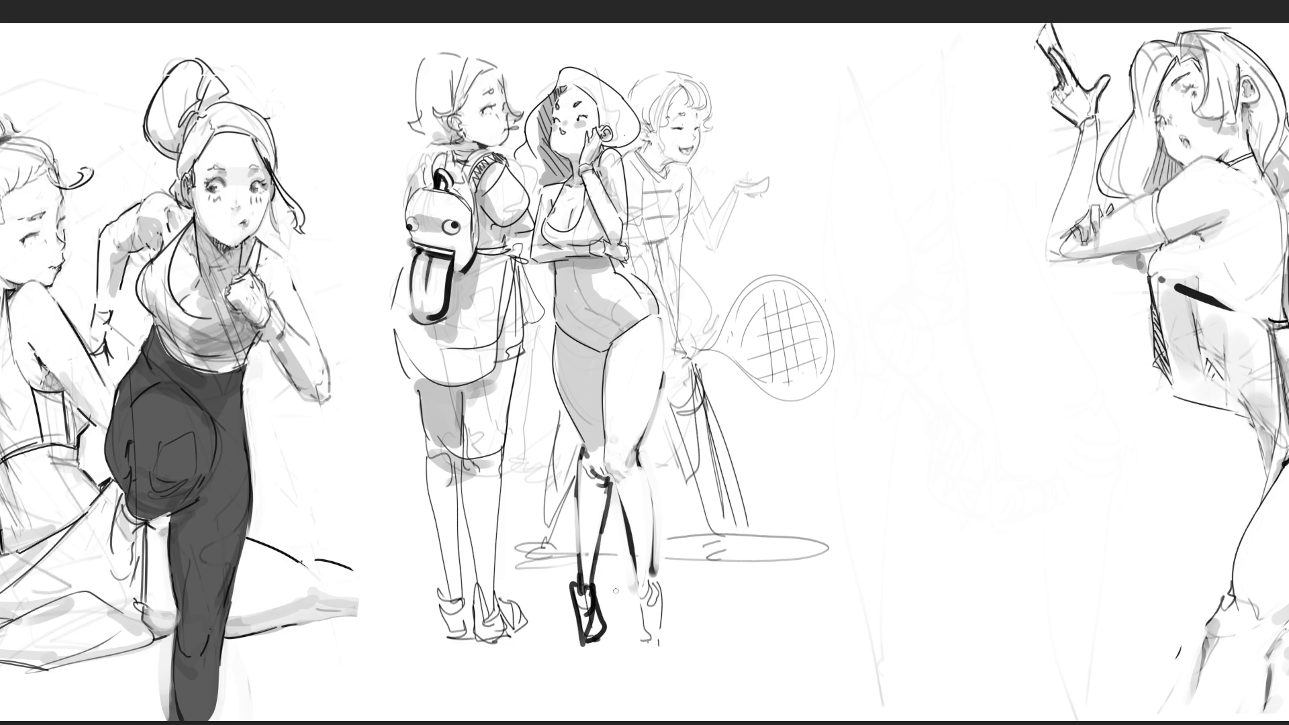
{"action": "mouse_move", "coordinate": [594, 582]}
{"action": "left_mouse_down"}
{"action": "mouse_move", "coordinate": [588, 638]}
{"action": "mouse_move", "coordinate": [592, 628]}
{"action": "left_mouse_up"}
{"action": "mouse_move", "coordinate": [581, 561]}
{"action": "left_mouse_down"}
{"action": "mouse_move", "coordinate": [588, 635]}
{"action": "mouse_move", "coordinate": [571, 619]}
{"action": "mouse_move", "coordinate": [597, 604]}
{"action": "mouse_move", "coordinate": [600, 638]}
{"action": "left_mouse_up"}
{"action": "mouse_move", "coordinate": [631, 562]}
{"action": "left_mouse_down"}
{"action": "mouse_move", "coordinate": [643, 644]}
{"action": "mouse_move", "coordinate": [660, 591]}
{"action": "left_mouse_up"}
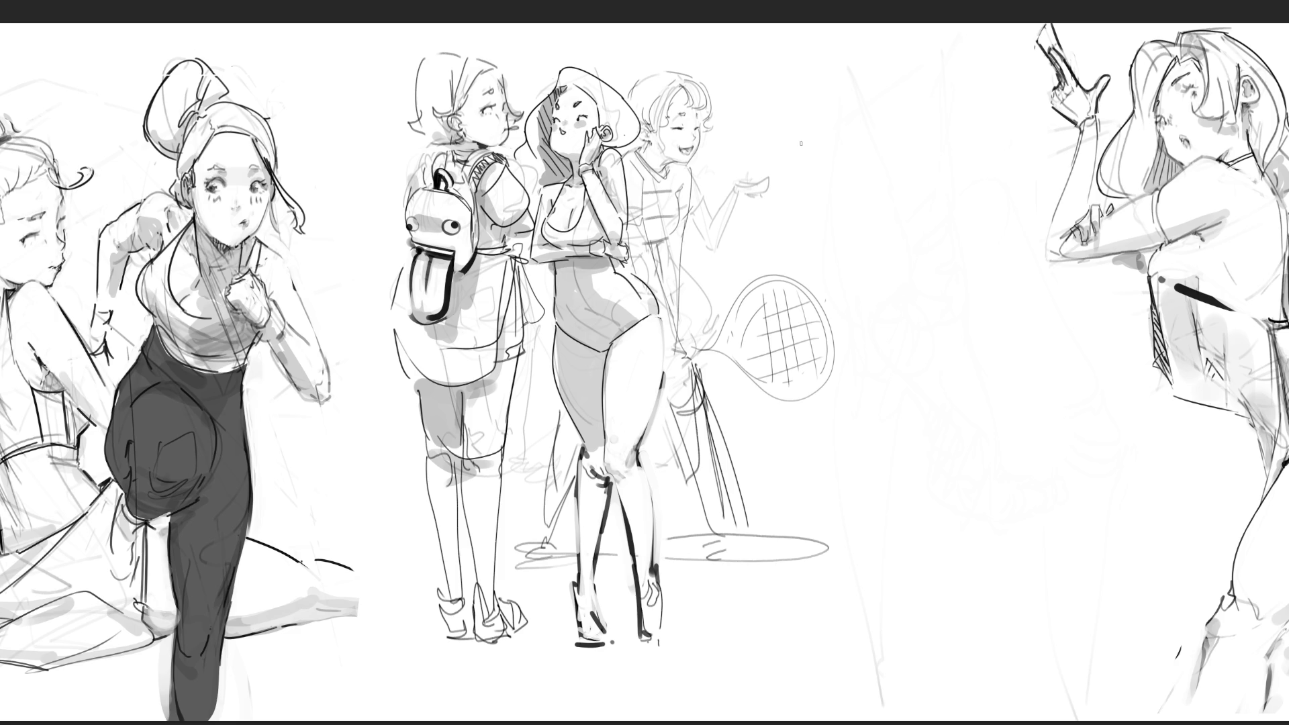
Draw a head oval with eye line, eyebrow and nose marks.
{"action": "mouse_move", "coordinate": [824, 167]}
{"action": "left_mouse_down"}
{"action": "mouse_move", "coordinate": [816, 138]}
{"action": "mouse_move", "coordinate": [836, 101]}
{"action": "mouse_move", "coordinate": [886, 86]}
{"action": "mouse_move", "coordinate": [920, 173]}
{"action": "left_mouse_up"}
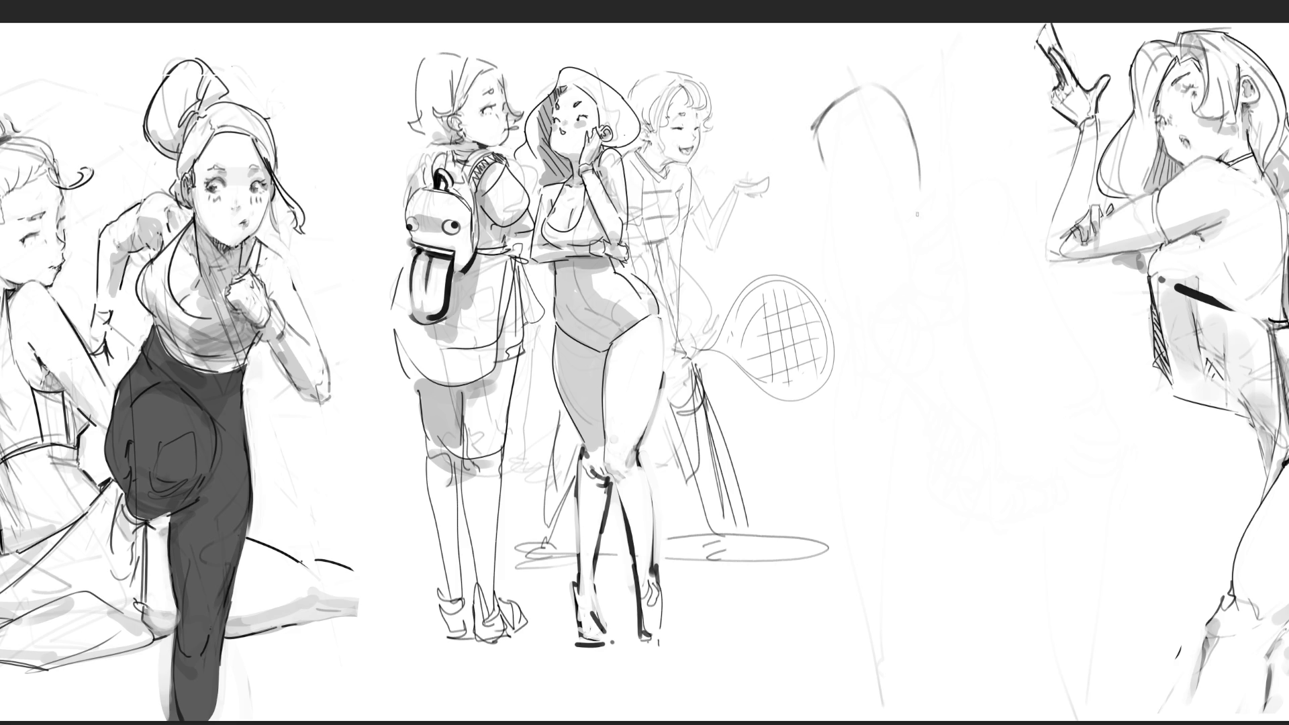
{"action": "mouse_move", "coordinate": [821, 159]}
{"action": "left_mouse_down"}
{"action": "mouse_move", "coordinate": [854, 212]}
{"action": "mouse_move", "coordinate": [895, 226]}
{"action": "mouse_move", "coordinate": [913, 213]}
{"action": "left_mouse_up"}
{"action": "left_click_drag", "start_coordinate": [915, 126], "coordinate": [921, 168]}
{"action": "mouse_move", "coordinate": [833, 162]}
{"action": "left_mouse_down"}
{"action": "mouse_move", "coordinate": [897, 138]}
{"action": "mouse_move", "coordinate": [903, 148]}
{"action": "mouse_move", "coordinate": [848, 163]}
{"action": "mouse_move", "coordinate": [844, 137]}
{"action": "left_mouse_up"}
{"action": "left_click_drag", "start_coordinate": [882, 117], "coordinate": [885, 128]}
{"action": "left_click_drag", "start_coordinate": [860, 175], "coordinate": [866, 186]}
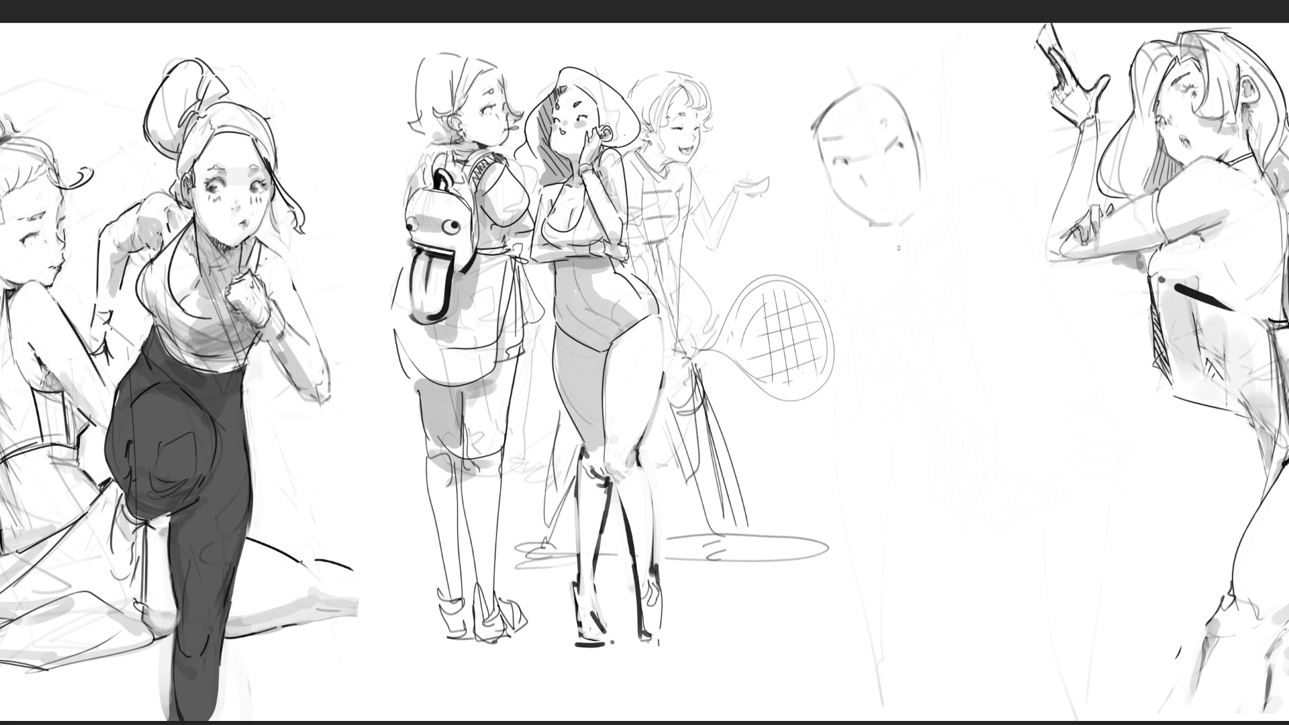
Pencil an oval torso below the head with inner detail strokes and short strokes beneath.
{"action": "mouse_move", "coordinate": [937, 266]}
{"action": "left_mouse_down"}
{"action": "mouse_move", "coordinate": [910, 336]}
{"action": "mouse_move", "coordinate": [982, 317]}
{"action": "mouse_move", "coordinate": [947, 403]}
{"action": "left_mouse_up"}
{"action": "left_click_drag", "start_coordinate": [987, 343], "coordinate": [961, 409]}
{"action": "left_click_drag", "start_coordinate": [914, 336], "coordinate": [939, 319]}
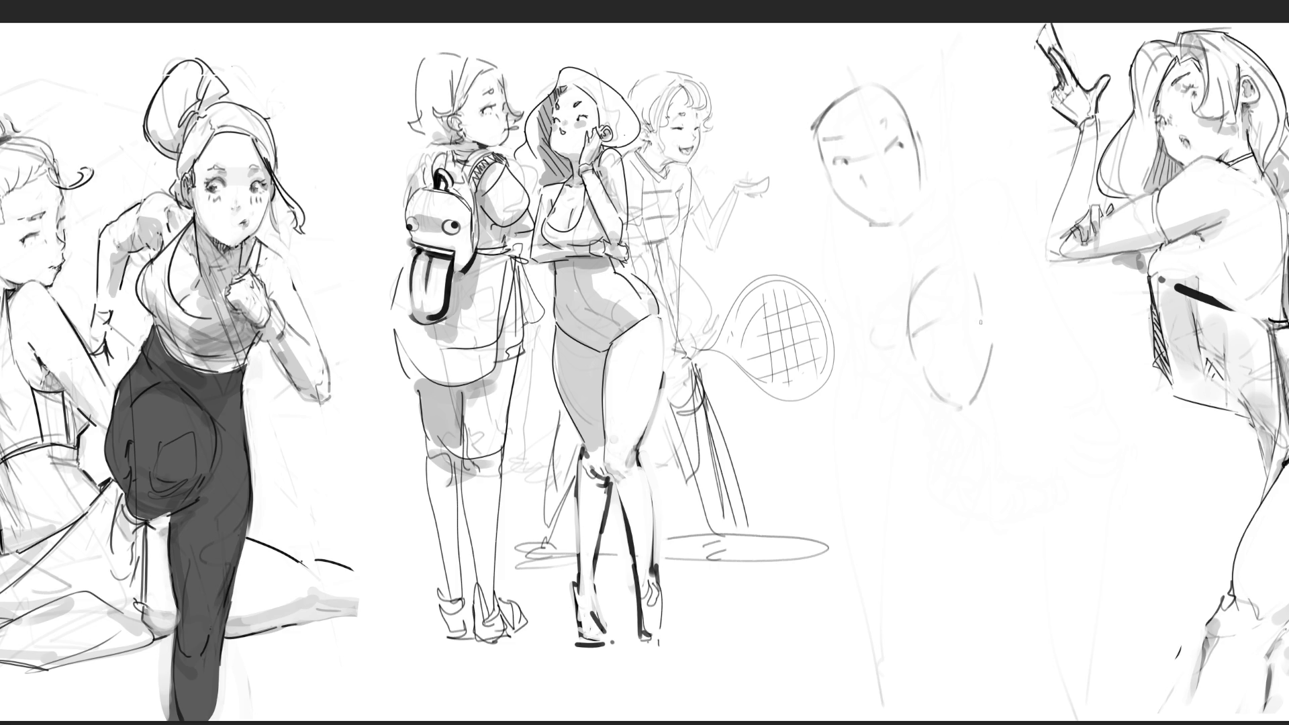
{"action": "mouse_move", "coordinate": [972, 268]}
{"action": "left_mouse_down"}
{"action": "mouse_move", "coordinate": [985, 291]}
{"action": "mouse_move", "coordinate": [954, 303]}
{"action": "left_mouse_up"}
{"action": "mouse_move", "coordinate": [960, 380]}
{"action": "left_mouse_down"}
{"action": "mouse_move", "coordinate": [978, 368]}
{"action": "mouse_move", "coordinate": [1025, 453]}
{"action": "left_mouse_up"}
{"action": "left_click_drag", "start_coordinate": [1035, 385], "coordinate": [1043, 368]}
{"action": "left_click_drag", "start_coordinate": [1056, 358], "coordinate": [1106, 438]}
Sketch another head below the torso with eyes, nose and jaw.
{"action": "left_click_drag", "start_coordinate": [1024, 394], "coordinate": [1101, 477]}
{"action": "left_click_drag", "start_coordinate": [1032, 432], "coordinate": [1026, 470]}
{"action": "left_click_drag", "start_coordinate": [1049, 401], "coordinate": [1096, 405]}
{"action": "left_click_drag", "start_coordinate": [1112, 452], "coordinate": [1104, 461]}
{"action": "left_click_drag", "start_coordinate": [1007, 492], "coordinate": [1057, 522]}
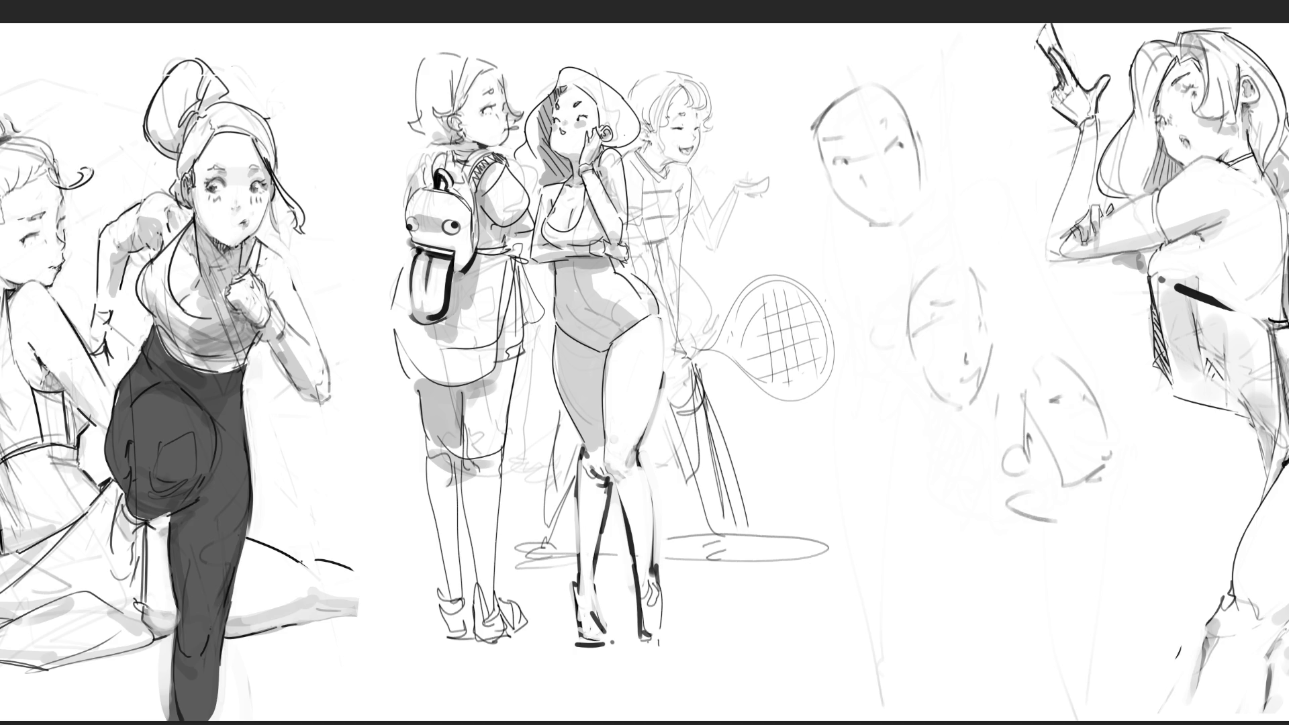
Outline a lower-left head and shoulder with eye, nose, chin, cheek, ear, jaw and neck.
{"action": "mouse_move", "coordinate": [845, 457]}
{"action": "left_mouse_down"}
{"action": "mouse_move", "coordinate": [873, 391]}
{"action": "mouse_move", "coordinate": [913, 410]}
{"action": "mouse_move", "coordinate": [881, 500]}
{"action": "left_mouse_up"}
{"action": "left_click_drag", "start_coordinate": [866, 436], "coordinate": [858, 457]}
{"action": "mouse_move", "coordinate": [894, 415]}
{"action": "left_mouse_down"}
{"action": "mouse_move", "coordinate": [905, 461]}
{"action": "mouse_move", "coordinate": [893, 474]}
{"action": "mouse_move", "coordinate": [924, 498]}
{"action": "mouse_move", "coordinate": [937, 477]}
{"action": "mouse_move", "coordinate": [930, 497]}
{"action": "left_mouse_up"}
{"action": "left_click_drag", "start_coordinate": [940, 445], "coordinate": [949, 458]}
{"action": "mouse_move", "coordinate": [882, 498]}
{"action": "left_mouse_down"}
{"action": "mouse_move", "coordinate": [895, 516]}
{"action": "mouse_move", "coordinate": [932, 492]}
{"action": "left_mouse_up"}
{"action": "left_click_drag", "start_coordinate": [931, 494], "coordinate": [919, 533]}
Rough in an arched curve, a study near the bottom, and a boxy head with curls at the top.
{"action": "mouse_move", "coordinate": [1063, 564]}
{"action": "left_mouse_down"}
{"action": "mouse_move", "coordinate": [1121, 529]}
{"action": "mouse_move", "coordinate": [1121, 566]}
{"action": "mouse_move", "coordinate": [1073, 573]}
{"action": "mouse_move", "coordinate": [1072, 551]}
{"action": "mouse_move", "coordinate": [1037, 598]}
{"action": "mouse_move", "coordinate": [1027, 591]}
{"action": "mouse_move", "coordinate": [1007, 648]}
{"action": "mouse_move", "coordinate": [1047, 668]}
{"action": "mouse_move", "coordinate": [1116, 621]}
{"action": "mouse_move", "coordinate": [1115, 648]}
{"action": "mouse_move", "coordinate": [1134, 571]}
{"action": "left_mouse_up"}
{"action": "left_click_drag", "start_coordinate": [1090, 653], "coordinate": [1043, 685]}
{"action": "left_click_drag", "start_coordinate": [1031, 677], "coordinate": [1062, 693]}
{"action": "left_click_drag", "start_coordinate": [949, 125], "coordinate": [961, 187]}
{"action": "mouse_move", "coordinate": [947, 125]}
{"action": "left_mouse_down"}
{"action": "mouse_move", "coordinate": [1003, 101]}
{"action": "mouse_move", "coordinate": [1014, 171]}
{"action": "mouse_move", "coordinate": [1043, 173]}
{"action": "mouse_move", "coordinate": [1043, 233]}
{"action": "left_mouse_up"}
{"action": "mouse_move", "coordinate": [1007, 249]}
{"action": "left_mouse_down"}
{"action": "mouse_move", "coordinate": [995, 274]}
{"action": "mouse_move", "coordinate": [967, 256]}
{"action": "left_mouse_up"}
{"action": "left_click_drag", "start_coordinate": [954, 178], "coordinate": [966, 214]}
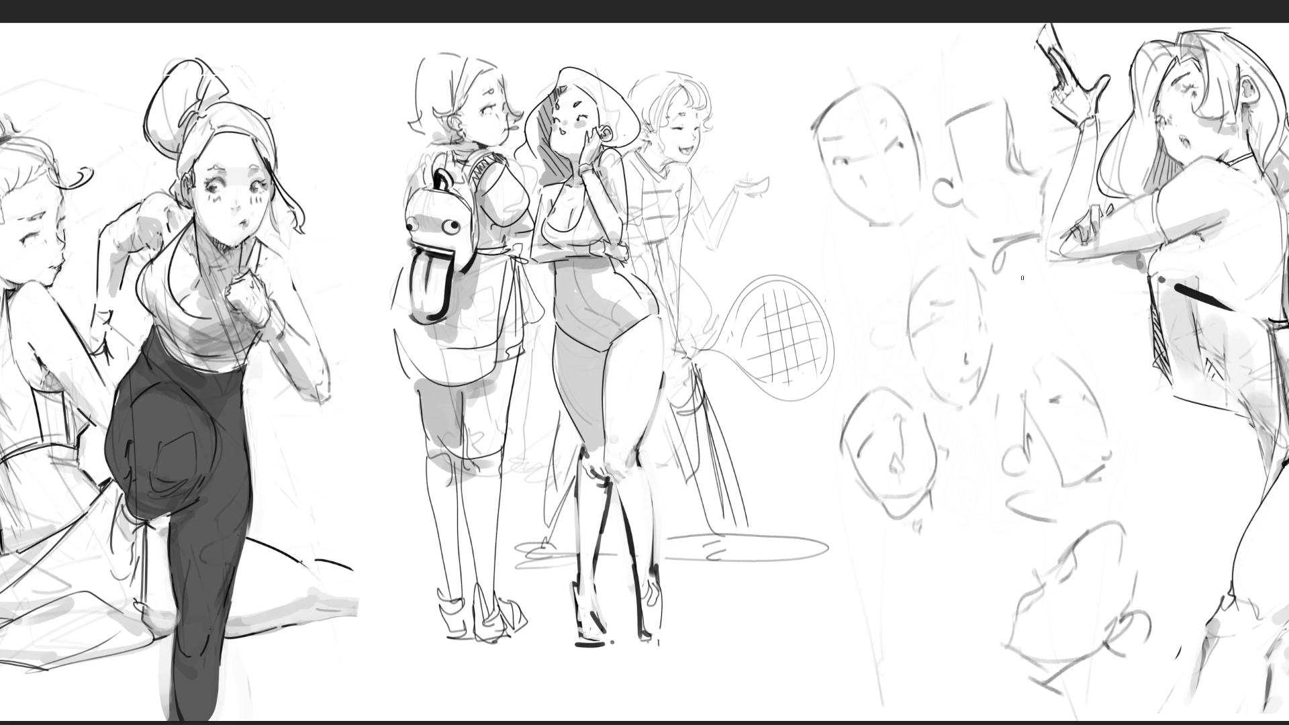
Lighten the right-side head sketches with the eraser and rotate the layer about 4° counter-clockwise.
{"action": "key", "text": "e"}
{"action": "mouse_move", "coordinate": [964, 273]}
{"action": "left_mouse_down"}
{"action": "mouse_move", "coordinate": [950, 576]}
{"action": "mouse_move", "coordinate": [1094, 575]}
{"action": "left_mouse_up"}
{"action": "key", "text": "ctrl+t"}
{"action": "left_click_drag", "start_coordinate": [927, 111], "coordinate": [920, 98]}
{"action": "key", "text": "Return"}
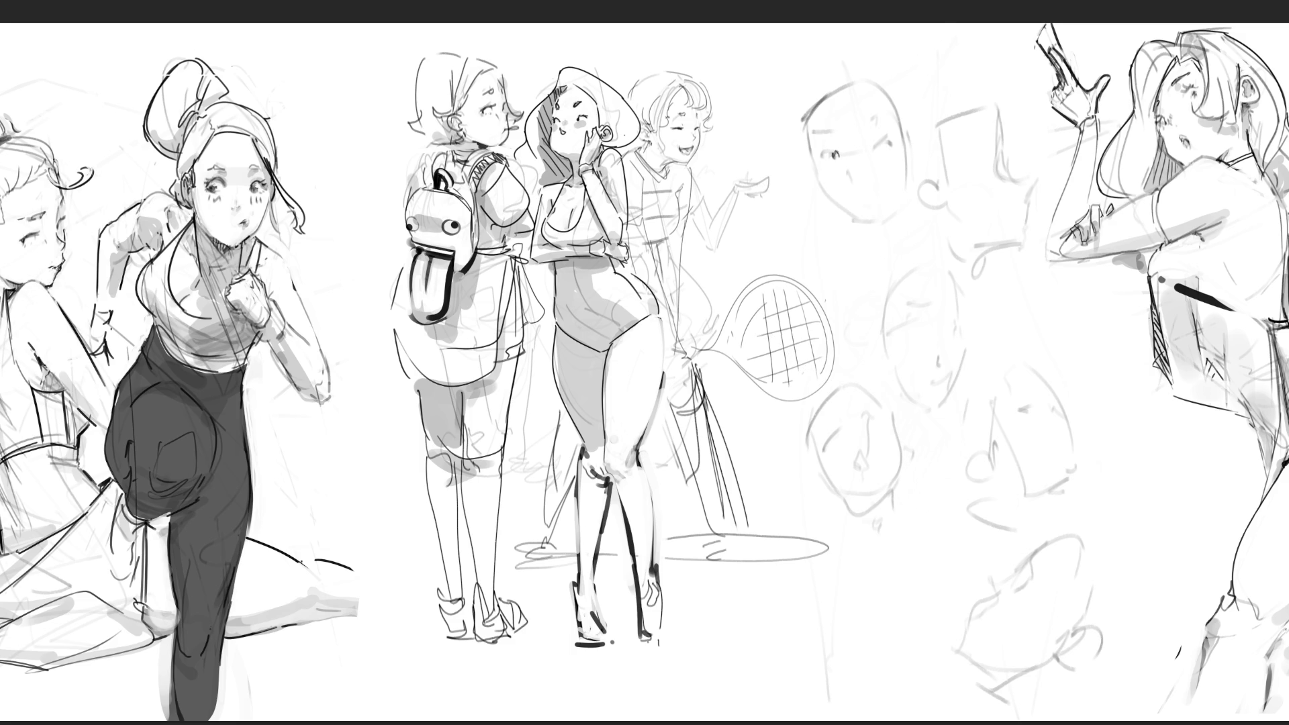
Draw the top face's right eye, left eyebrow, filled left eye and nose.
{"action": "left_click_drag", "start_coordinate": [888, 138], "coordinate": [885, 147]}
{"action": "mouse_move", "coordinate": [813, 133]}
{"action": "left_mouse_down"}
{"action": "mouse_move", "coordinate": [887, 113]}
{"action": "mouse_move", "coordinate": [878, 149]}
{"action": "left_mouse_up"}
{"action": "left_click_drag", "start_coordinate": [823, 151], "coordinate": [840, 154]}
{"action": "left_click_drag", "start_coordinate": [851, 163], "coordinate": [857, 174]}
Redraw the top face's left cheek and jawline until it sits right.
{"action": "left_click_drag", "start_coordinate": [812, 159], "coordinate": [842, 213]}
{"action": "key", "text": "ctrl+z"}
{"action": "left_click_drag", "start_coordinate": [812, 161], "coordinate": [850, 210]}
{"action": "key", "text": "ctrl+z"}
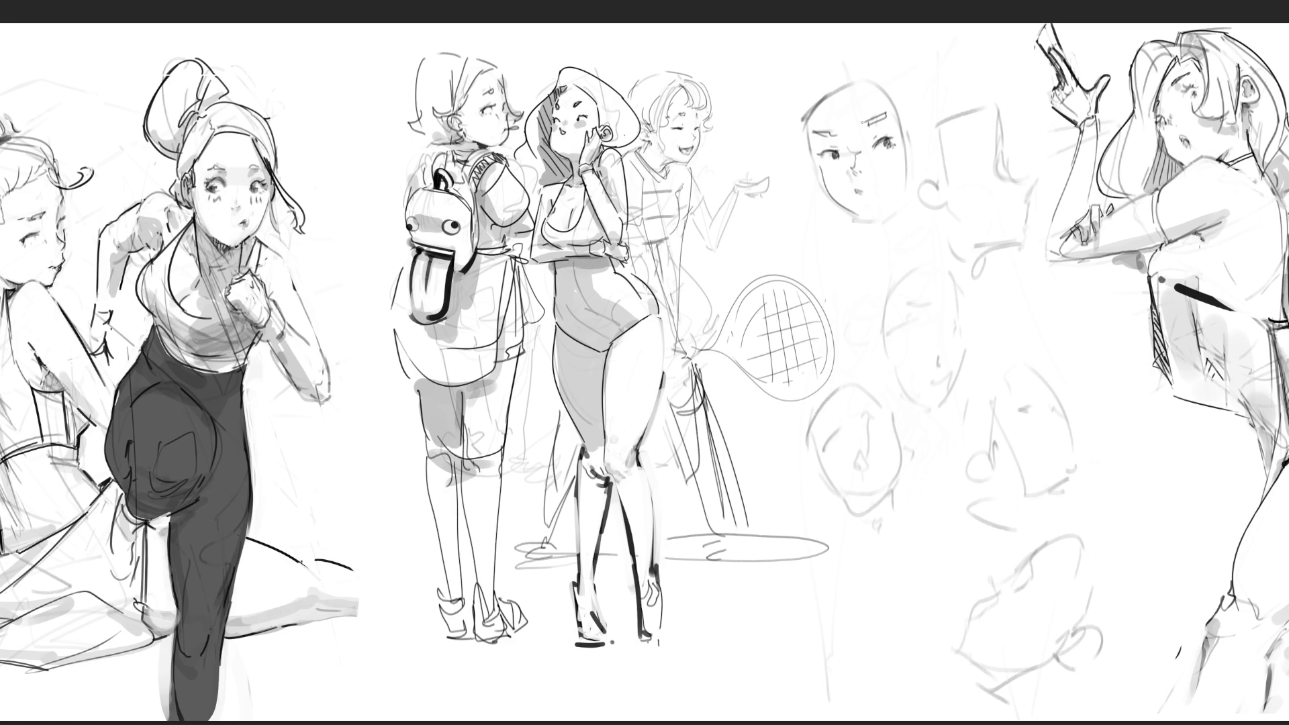
{"action": "key", "text": "ctrl+z"}
{"action": "left_click_drag", "start_coordinate": [814, 167], "coordinate": [853, 214]}
{"action": "key", "text": "ctrl+z"}
{"action": "left_click_drag", "start_coordinate": [813, 168], "coordinate": [853, 213]}
Add a line right of the face, hatch the neck, add the right eyebrow and extend the mouth.
{"action": "mouse_move", "coordinate": [911, 147]}
{"action": "left_mouse_down"}
{"action": "mouse_move", "coordinate": [915, 185]}
{"action": "mouse_move", "coordinate": [930, 175]}
{"action": "mouse_move", "coordinate": [909, 207]}
{"action": "left_mouse_up"}
{"action": "key", "text": "ctrl+z"}
{"action": "key", "text": "ctrl+z"}
{"action": "mouse_move", "coordinate": [918, 148]}
{"action": "left_mouse_down"}
{"action": "mouse_move", "coordinate": [905, 248]}
{"action": "mouse_move", "coordinate": [857, 248]}
{"action": "mouse_move", "coordinate": [897, 231]}
{"action": "mouse_move", "coordinate": [869, 242]}
{"action": "mouse_move", "coordinate": [881, 242]}
{"action": "left_mouse_up"}
{"action": "key", "text": "ctrl+z"}
{"action": "mouse_move", "coordinate": [884, 221]}
{"action": "left_mouse_down"}
{"action": "mouse_move", "coordinate": [886, 239]}
{"action": "mouse_move", "coordinate": [900, 212]}
{"action": "left_mouse_up"}
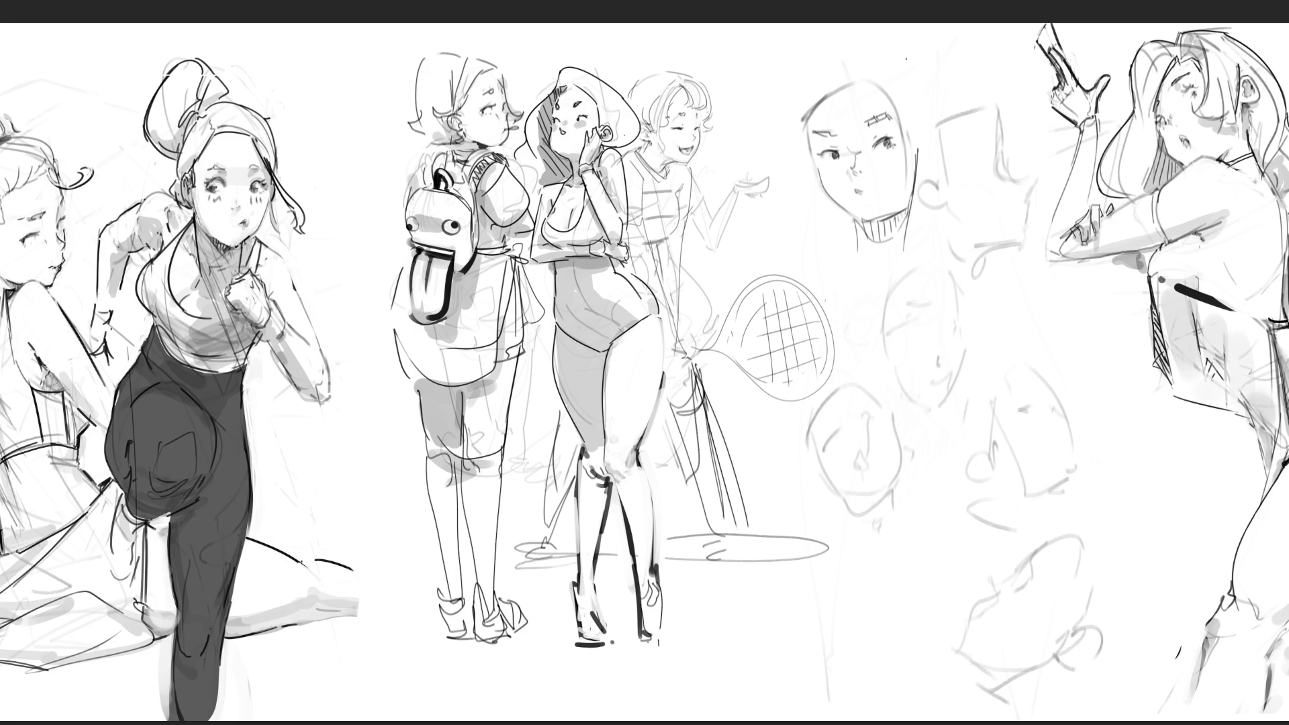
{"action": "left_click_drag", "start_coordinate": [885, 137], "coordinate": [899, 130]}
{"action": "left_click_drag", "start_coordinate": [863, 190], "coordinate": [880, 191]}
Retrace both cheek and jaw lines, then add a hair arch at the head's top right.
{"action": "left_click_drag", "start_coordinate": [819, 168], "coordinate": [865, 195]}
{"action": "mouse_move", "coordinate": [907, 142]}
{"action": "left_mouse_down"}
{"action": "mouse_move", "coordinate": [873, 218]}
{"action": "mouse_move", "coordinate": [900, 202]}
{"action": "mouse_move", "coordinate": [910, 155]}
{"action": "left_mouse_up"}
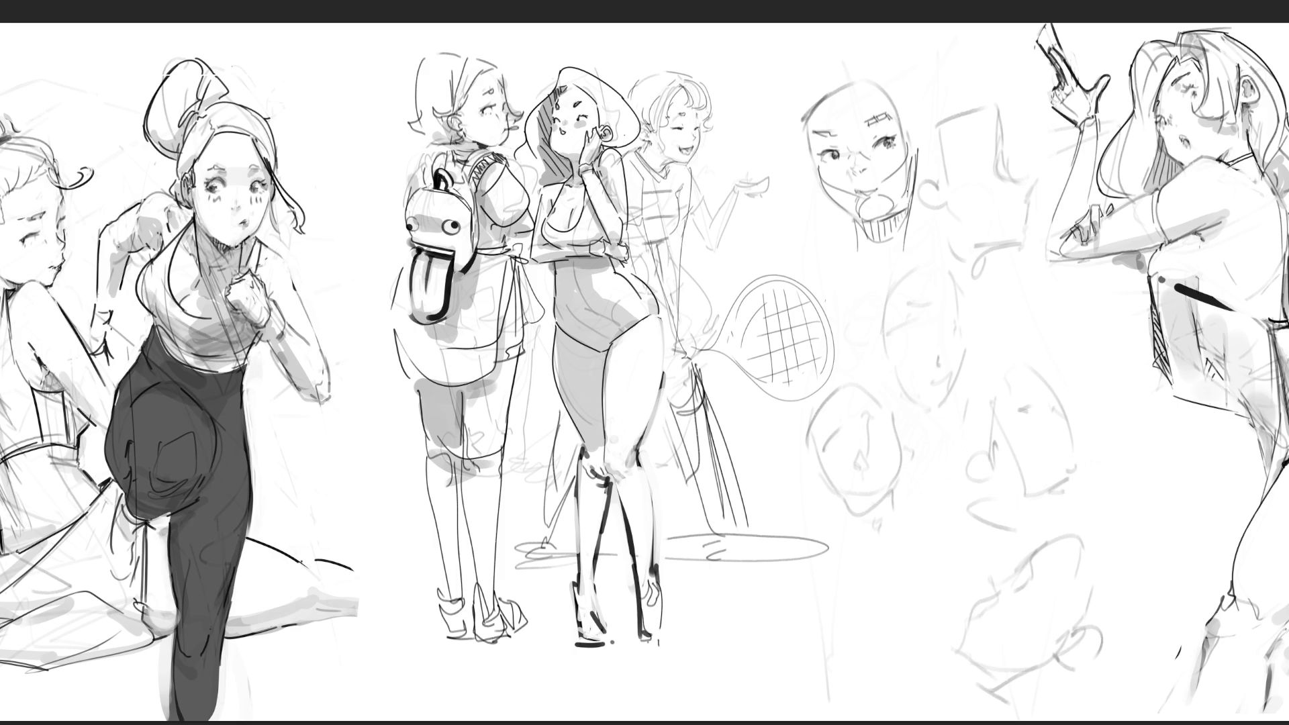
{"action": "key", "text": "ctrl+z"}
{"action": "key", "text": "ctrl+z"}
{"action": "key", "text": "ctrl+z"}
{"action": "key", "text": "ctrl+z"}
{"action": "key", "text": "ctrl+z"}
{"action": "left_click_drag", "start_coordinate": [916, 148], "coordinate": [913, 194]}
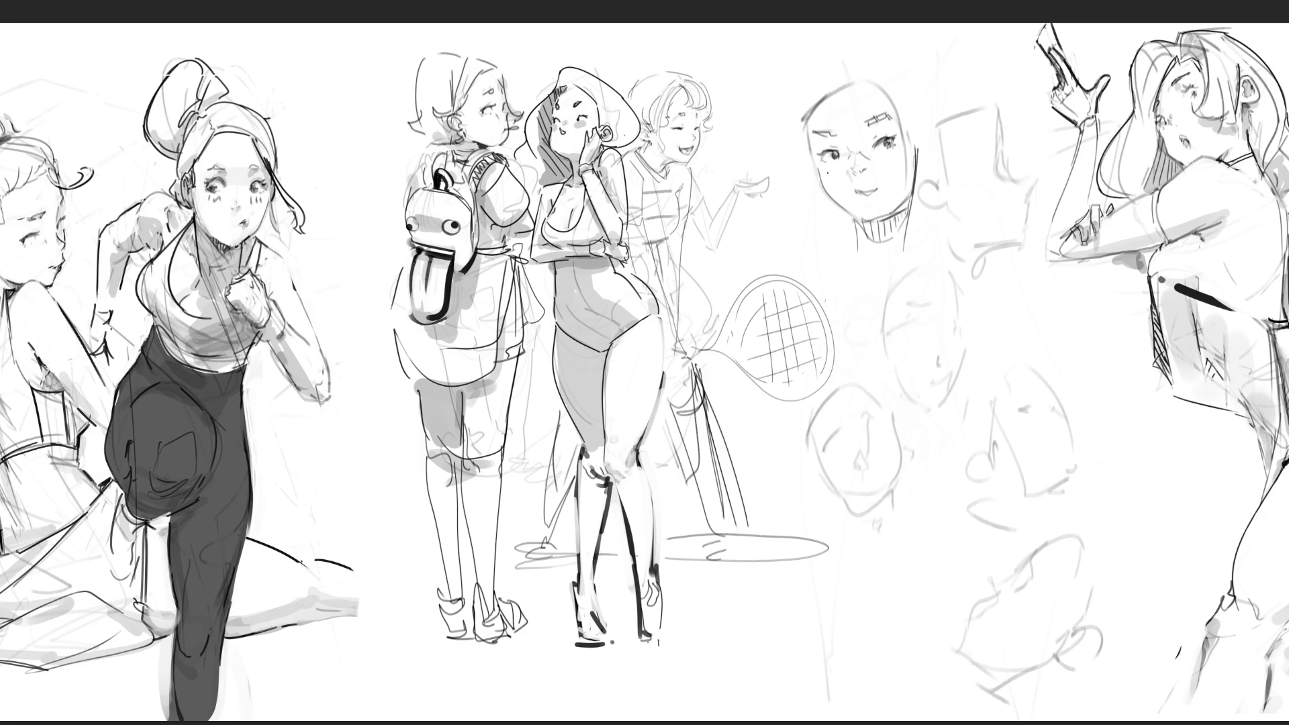
{"action": "left_click_drag", "start_coordinate": [820, 180], "coordinate": [843, 213]}
{"action": "key", "text": "ctrl+z"}
{"action": "left_click_drag", "start_coordinate": [819, 166], "coordinate": [853, 215]}
{"action": "mouse_move", "coordinate": [917, 138]}
{"action": "left_mouse_down"}
{"action": "mouse_move", "coordinate": [932, 139]}
{"action": "mouse_move", "coordinate": [927, 153]}
{"action": "left_mouse_up"}
Add an eyebrow to the neighbouring head and sketch the profile's nose, chin and neck line.
{"action": "left_click_drag", "start_coordinate": [999, 159], "coordinate": [990, 166]}
{"action": "mouse_move", "coordinate": [1000, 128]}
{"action": "left_mouse_down"}
{"action": "mouse_move", "coordinate": [988, 138]}
{"action": "mouse_move", "coordinate": [1004, 153]}
{"action": "left_mouse_up"}
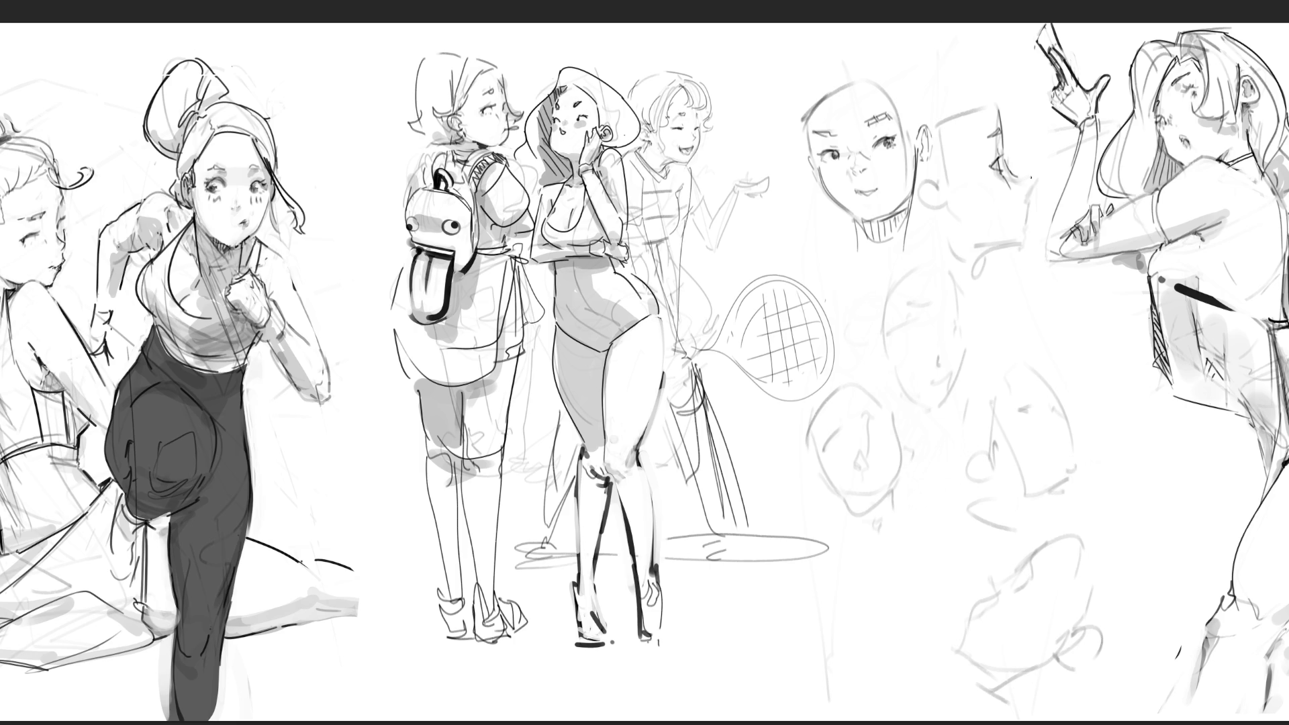
{"action": "left_click_drag", "start_coordinate": [1031, 180], "coordinate": [1029, 190]}
{"action": "left_click_drag", "start_coordinate": [1026, 197], "coordinate": [1030, 205]}
{"action": "mouse_move", "coordinate": [1025, 223]}
{"action": "left_mouse_down"}
{"action": "mouse_move", "coordinate": [1028, 242]}
{"action": "mouse_move", "coordinate": [981, 259]}
{"action": "left_mouse_up"}
Draw the profile's ear and earring curve, undoing the crown curve and a stray mark.
{"action": "mouse_move", "coordinate": [975, 91]}
{"action": "left_mouse_down"}
{"action": "mouse_move", "coordinate": [998, 106]}
{"action": "mouse_move", "coordinate": [973, 95]}
{"action": "mouse_move", "coordinate": [941, 127]}
{"action": "mouse_move", "coordinate": [950, 178]}
{"action": "left_mouse_up"}
{"action": "key", "text": "ctrl+z"}
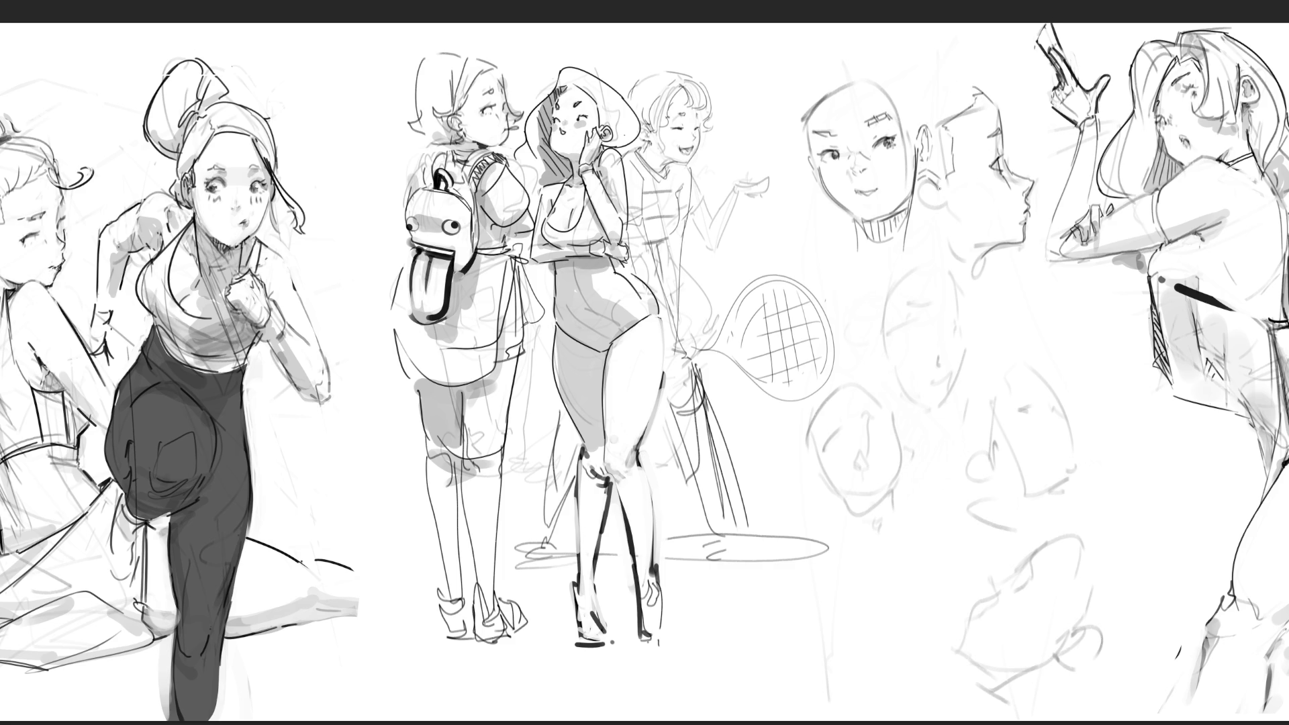
{"action": "mouse_move", "coordinate": [918, 203]}
{"action": "left_mouse_down"}
{"action": "mouse_move", "coordinate": [934, 212]}
{"action": "mouse_move", "coordinate": [933, 187]}
{"action": "mouse_move", "coordinate": [956, 226]}
{"action": "left_mouse_up"}
{"action": "left_click_drag", "start_coordinate": [929, 216], "coordinate": [919, 258]}
{"action": "key", "text": "ctrl+z"}
{"action": "key", "text": "ctrl+z"}
Extend and darken the face's eye line, then draw its right cheek, mouth and jawline.
{"action": "left_click_drag", "start_coordinate": [888, 331], "coordinate": [908, 325]}
{"action": "left_click_drag", "start_coordinate": [904, 326], "coordinate": [920, 324]}
{"action": "left_click_drag", "start_coordinate": [890, 328], "coordinate": [929, 307]}
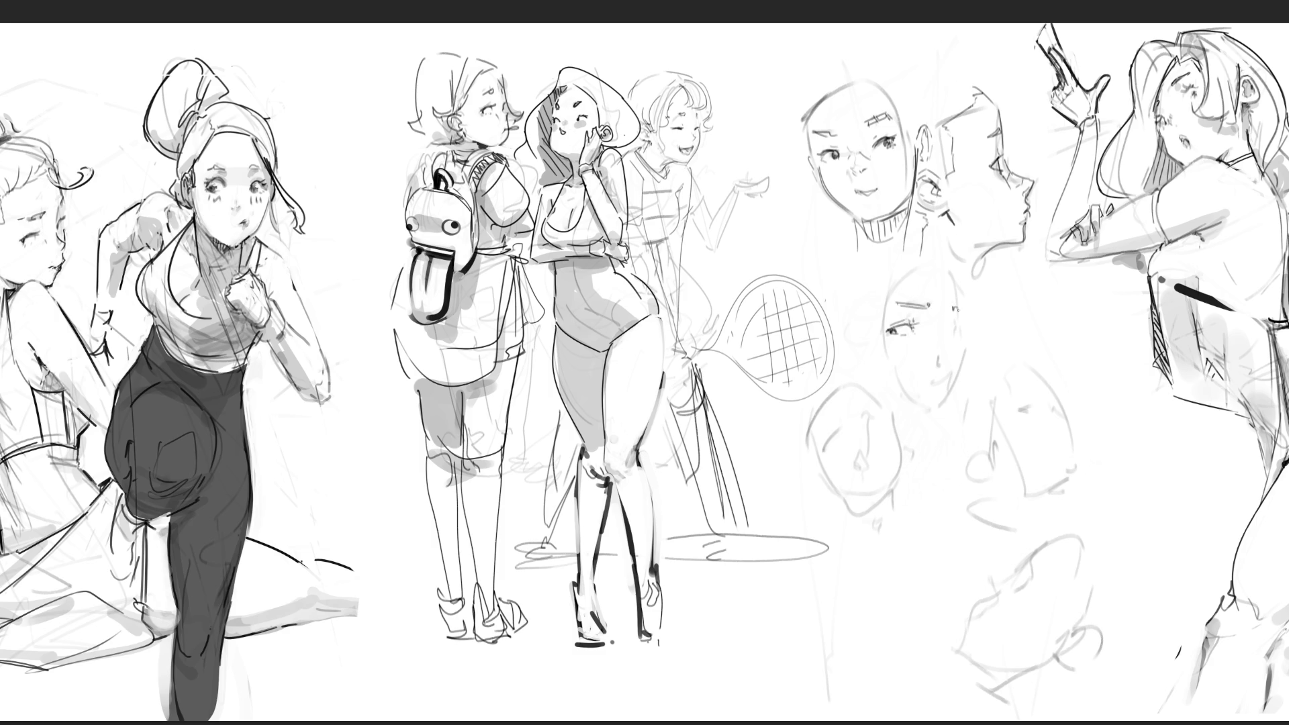
{"action": "left_click_drag", "start_coordinate": [947, 324], "coordinate": [954, 335]}
{"action": "left_click_drag", "start_coordinate": [960, 339], "coordinate": [955, 380]}
{"action": "left_click_drag", "start_coordinate": [935, 380], "coordinate": [948, 374]}
{"action": "left_click_drag", "start_coordinate": [941, 406], "coordinate": [930, 408]}
Add faint strokes left of the face and beside the racket, then lasso the eye for transforming.
{"action": "left_click_drag", "start_coordinate": [862, 355], "coordinate": [868, 376]}
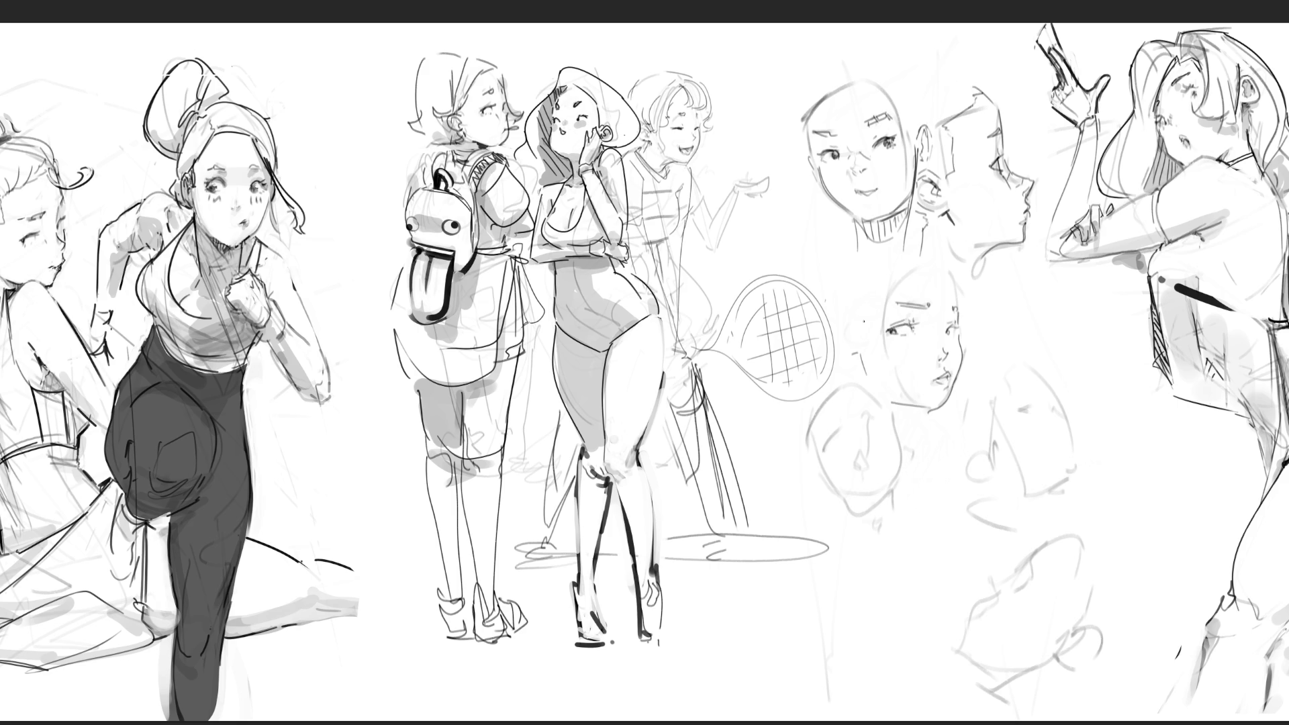
{"action": "mouse_move", "coordinate": [833, 319]}
{"action": "left_mouse_down"}
{"action": "mouse_move", "coordinate": [855, 335]}
{"action": "mouse_move", "coordinate": [841, 354]}
{"action": "mouse_move", "coordinate": [859, 328]}
{"action": "left_mouse_up"}
{"action": "mouse_move", "coordinate": [889, 347]}
{"action": "left_mouse_down"}
{"action": "mouse_move", "coordinate": [919, 341]}
{"action": "mouse_move", "coordinate": [922, 324]}
{"action": "mouse_move", "coordinate": [874, 334]}
{"action": "mouse_move", "coordinate": [927, 331]}
{"action": "mouse_move", "coordinate": [876, 328]}
{"action": "left_mouse_up"}
{"action": "key", "text": "ctrl+t"}
Nudge the eye slightly right, then darken the cheek edge beside it.
{"action": "key", "text": "Right"}
{"action": "key", "text": "Right"}
{"action": "key", "text": "Right"}
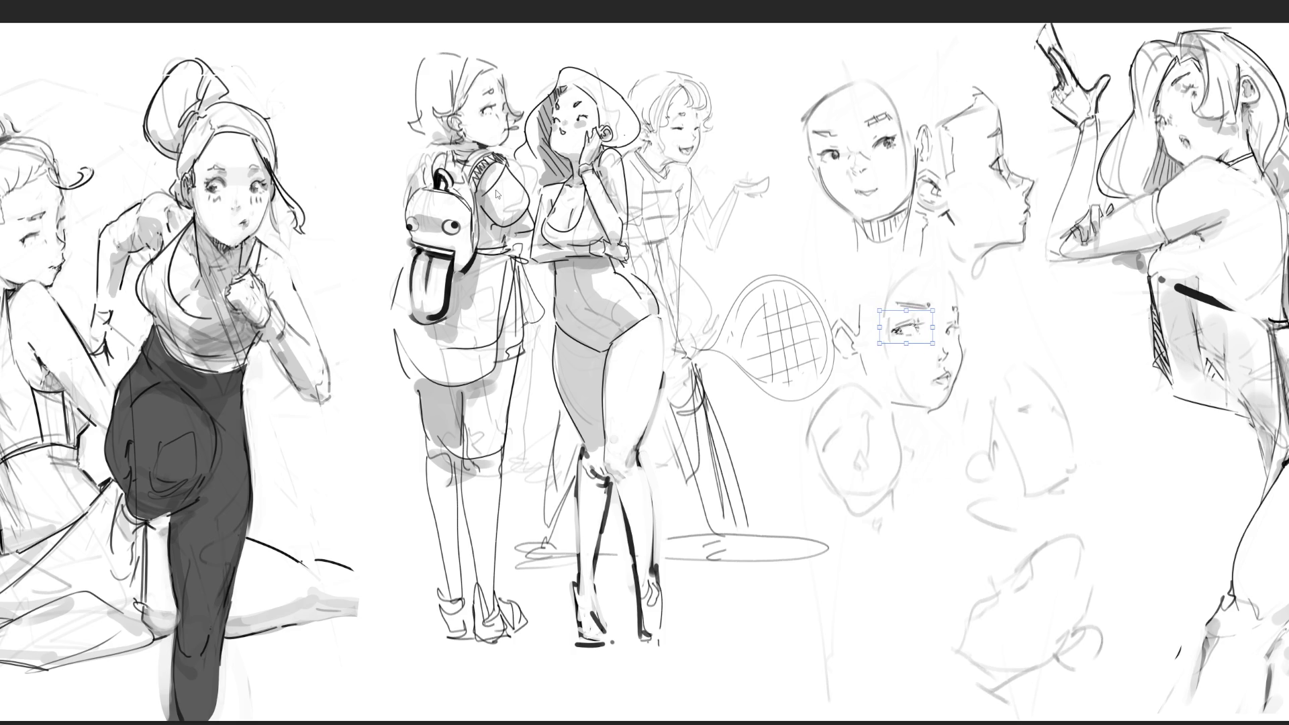
{"action": "key", "text": "Return"}
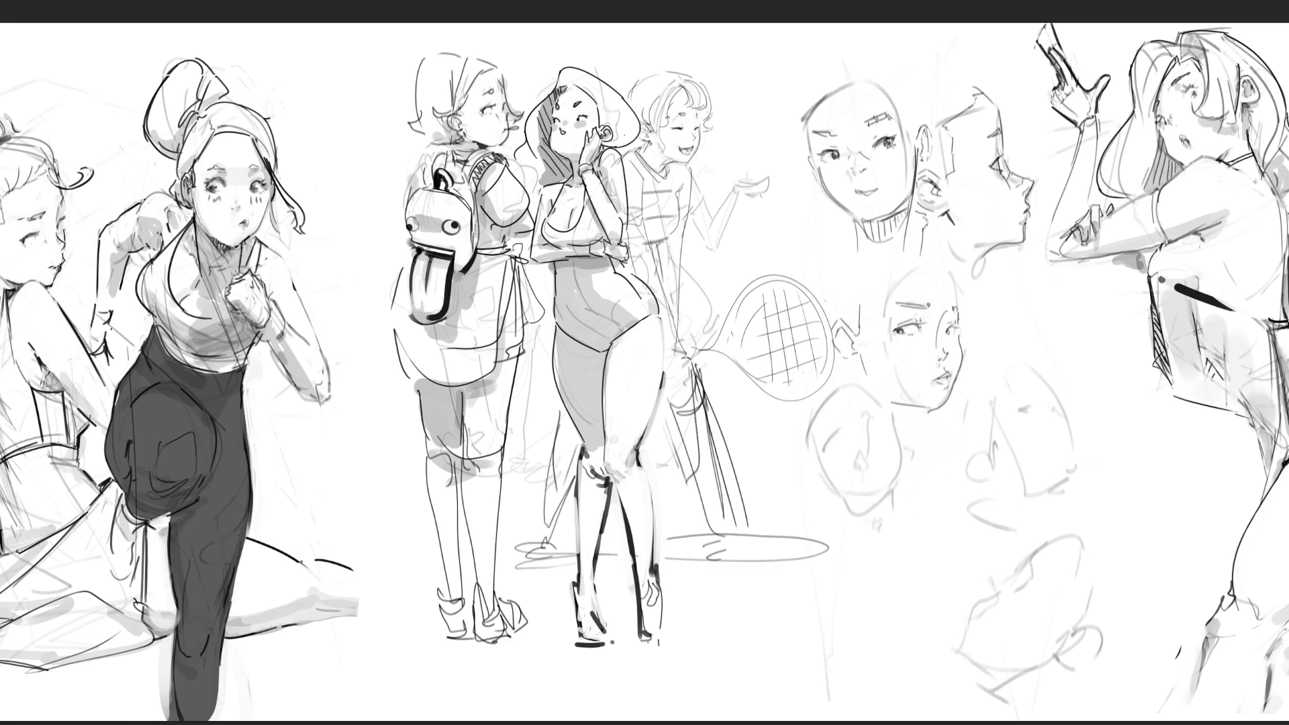
{"action": "left_click_drag", "start_coordinate": [953, 311], "coordinate": [943, 339]}
Retrace the right jaw and chin darker, discarding the grey shading under the eye.
{"action": "mouse_move", "coordinate": [896, 342]}
{"action": "left_mouse_down"}
{"action": "mouse_move", "coordinate": [931, 339]}
{"action": "mouse_move", "coordinate": [944, 355]}
{"action": "left_mouse_up"}
{"action": "left_click_drag", "start_coordinate": [898, 350], "coordinate": [939, 353]}
{"action": "key", "text": "ctrl+z"}
{"action": "left_click_drag", "start_coordinate": [959, 335], "coordinate": [963, 368]}
{"action": "mouse_move", "coordinate": [945, 404]}
{"action": "left_mouse_down"}
{"action": "mouse_move", "coordinate": [926, 412]}
{"action": "mouse_move", "coordinate": [935, 417]}
{"action": "mouse_move", "coordinate": [924, 409]}
{"action": "mouse_move", "coordinate": [940, 406]}
{"action": "left_mouse_up"}
{"action": "key", "text": "ctrl+z"}
{"action": "key", "text": "ctrl+z"}
{"action": "key", "text": "ctrl+z"}
{"action": "key", "text": "ctrl+z"}
{"action": "key", "text": "ctrl+z"}
Draw the lower-left face's eye, cheek, nose and open mouth, and darken its outline.
{"action": "left_click_drag", "start_coordinate": [822, 444], "coordinate": [826, 430]}
{"action": "left_click_drag", "start_coordinate": [820, 433], "coordinate": [831, 428]}
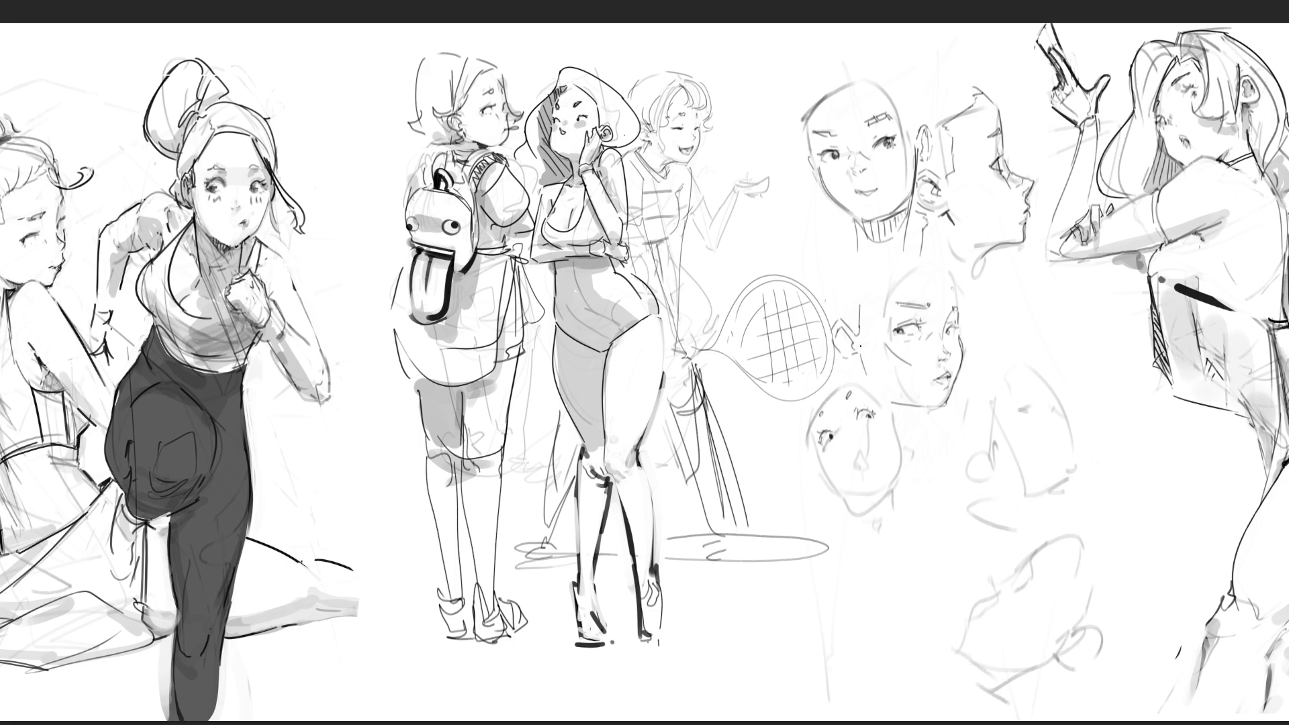
{"action": "left_click_drag", "start_coordinate": [857, 468], "coordinate": [892, 505]}
{"action": "mouse_move", "coordinate": [890, 401]}
{"action": "left_mouse_down"}
{"action": "mouse_move", "coordinate": [877, 409]}
{"action": "mouse_move", "coordinate": [910, 457]}
{"action": "mouse_move", "coordinate": [912, 494]}
{"action": "left_mouse_up"}
{"action": "mouse_move", "coordinate": [903, 423]}
{"action": "left_mouse_down"}
{"action": "mouse_move", "coordinate": [916, 455]}
{"action": "mouse_move", "coordinate": [909, 436]}
{"action": "left_mouse_up"}
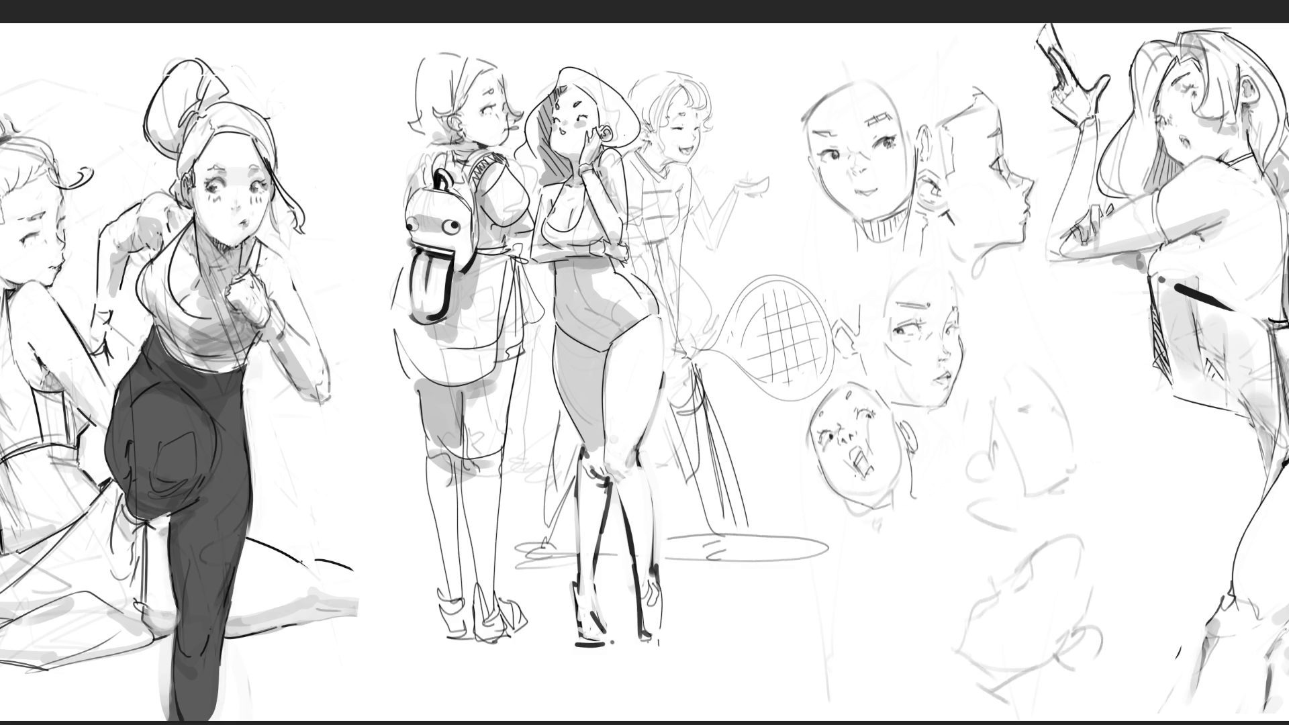
Add the neck and ear lines, undoing the rejected ear strokes.
{"action": "mouse_move", "coordinate": [861, 503]}
{"action": "left_mouse_down"}
{"action": "mouse_move", "coordinate": [883, 534]}
{"action": "mouse_move", "coordinate": [876, 511]}
{"action": "mouse_move", "coordinate": [906, 505]}
{"action": "left_mouse_up"}
{"action": "left_click_drag", "start_coordinate": [914, 457], "coordinate": [910, 489]}
{"action": "mouse_move", "coordinate": [919, 442]}
{"action": "left_mouse_down"}
{"action": "mouse_move", "coordinate": [918, 489]}
{"action": "mouse_move", "coordinate": [915, 477]}
{"action": "left_mouse_up"}
{"action": "key", "text": "ctrl+z"}
{"action": "key", "text": "ctrl+z"}
{"action": "mouse_move", "coordinate": [873, 514]}
{"action": "left_mouse_down"}
{"action": "mouse_move", "coordinate": [880, 547]}
{"action": "mouse_move", "coordinate": [924, 525]}
{"action": "left_mouse_up"}
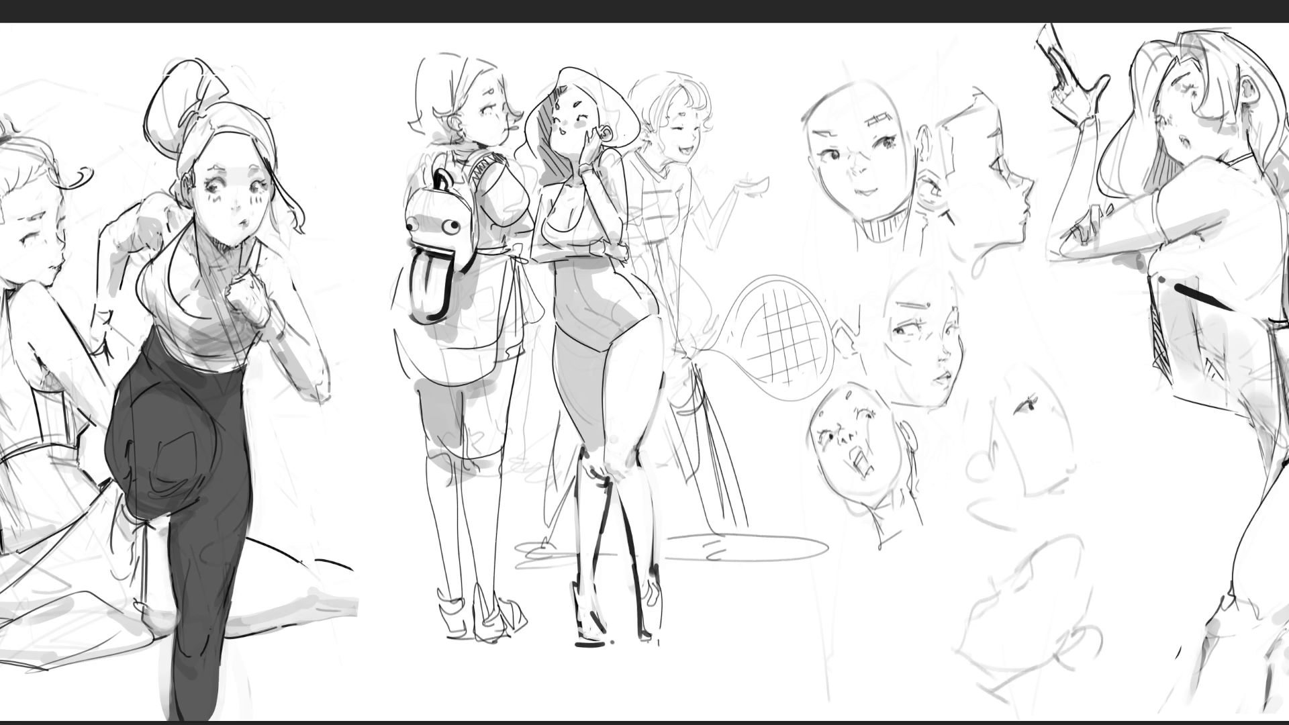
Pencil an eyebrow and nose on the lower-right face and strengthen the head's right outline.
{"action": "mouse_move", "coordinate": [1007, 382]}
{"action": "left_mouse_down"}
{"action": "mouse_move", "coordinate": [1045, 386]}
{"action": "mouse_move", "coordinate": [1055, 407]}
{"action": "left_mouse_up"}
{"action": "left_click_drag", "start_coordinate": [1056, 405], "coordinate": [1068, 412]}
{"action": "mouse_move", "coordinate": [1068, 407]}
{"action": "left_mouse_down"}
{"action": "mouse_move", "coordinate": [1084, 460]}
{"action": "mouse_move", "coordinate": [1061, 485]}
{"action": "mouse_move", "coordinate": [1021, 479]}
{"action": "left_mouse_up"}
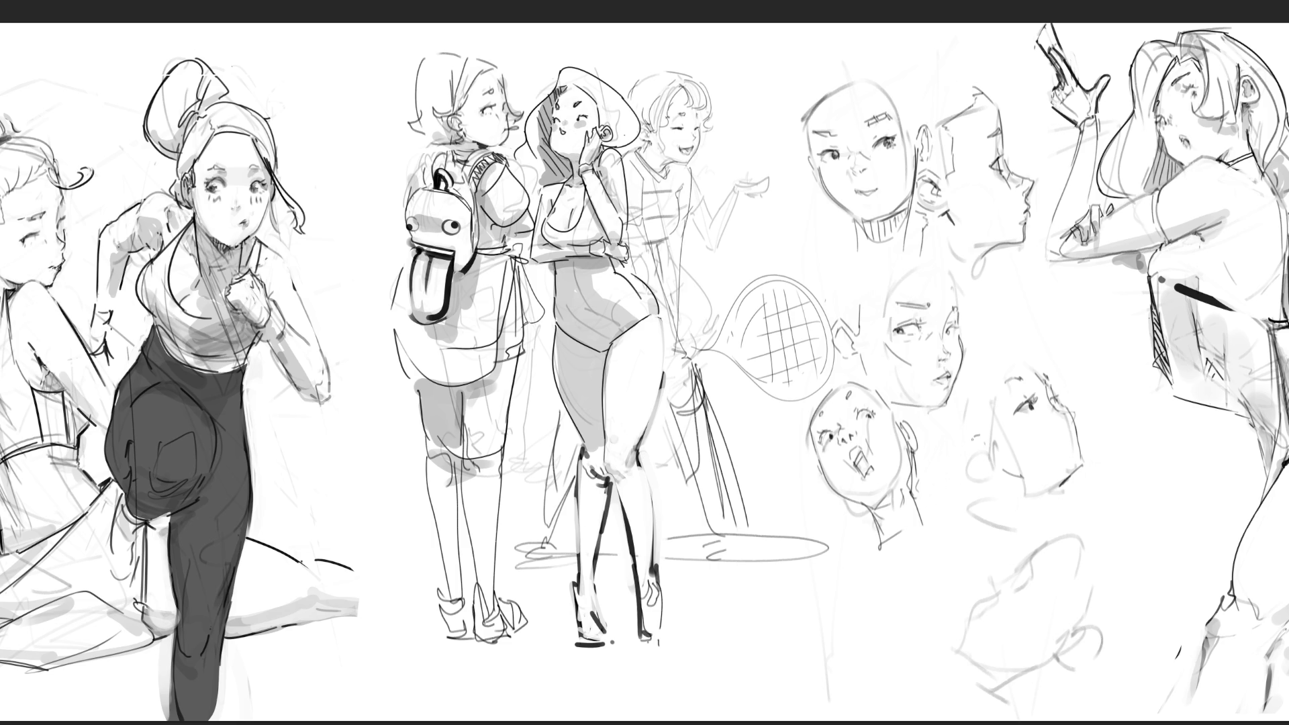
{"action": "mouse_move", "coordinate": [985, 441]}
{"action": "left_mouse_down"}
{"action": "mouse_move", "coordinate": [997, 479]}
{"action": "mouse_move", "coordinate": [979, 462]}
{"action": "mouse_move", "coordinate": [997, 464]}
{"action": "left_mouse_up"}
{"action": "mouse_move", "coordinate": [1071, 412]}
{"action": "left_mouse_down"}
{"action": "mouse_move", "coordinate": [1082, 458]}
{"action": "mouse_move", "coordinate": [1082, 437]}
{"action": "left_mouse_up"}
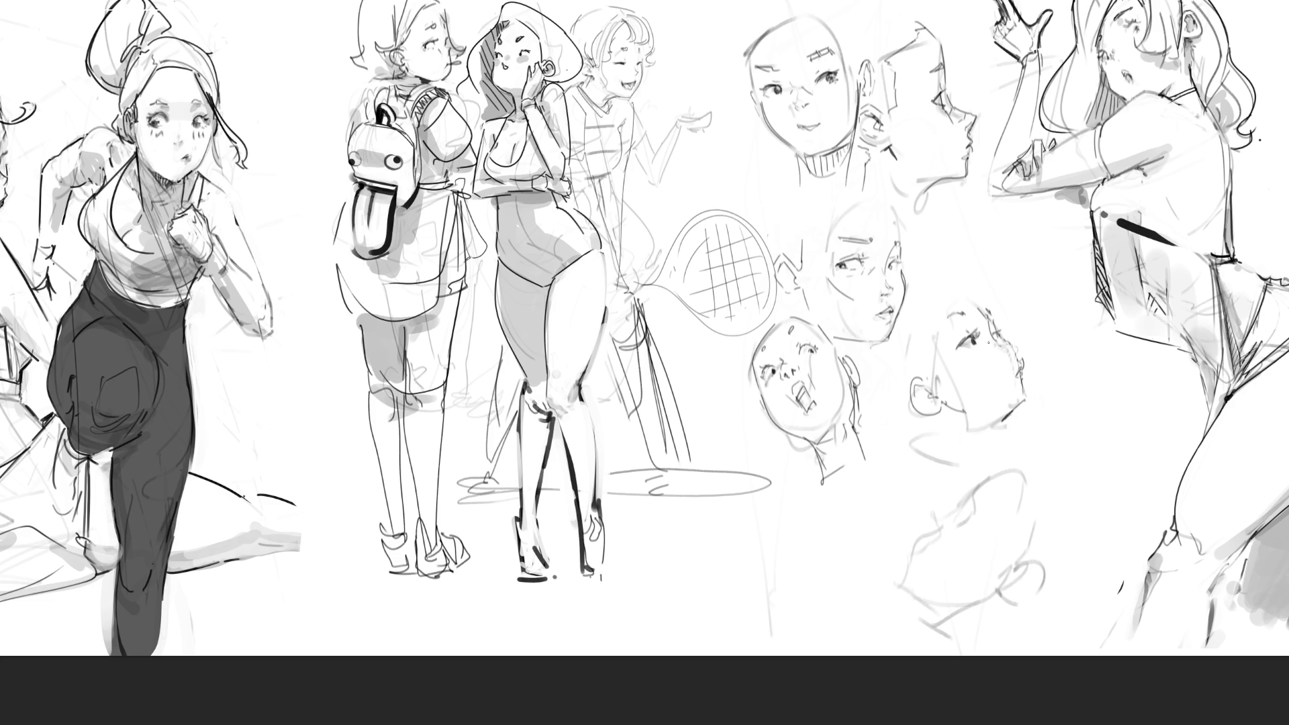
Sketch the tilted head's top, jaw, chin and neck lines, plus cheek strokes on the upturned face.
{"action": "mouse_move", "coordinate": [923, 298]}
{"action": "left_mouse_down"}
{"action": "mouse_move", "coordinate": [943, 284]}
{"action": "mouse_move", "coordinate": [977, 303]}
{"action": "mouse_move", "coordinate": [912, 329]}
{"action": "mouse_move", "coordinate": [927, 375]}
{"action": "left_mouse_up"}
{"action": "left_click_drag", "start_coordinate": [946, 432], "coordinate": [983, 457]}
{"action": "mouse_move", "coordinate": [1026, 402]}
{"action": "left_mouse_down"}
{"action": "mouse_move", "coordinate": [992, 440]}
{"action": "mouse_move", "coordinate": [994, 470]}
{"action": "left_mouse_up"}
{"action": "left_click_drag", "start_coordinate": [1027, 387], "coordinate": [1030, 400]}
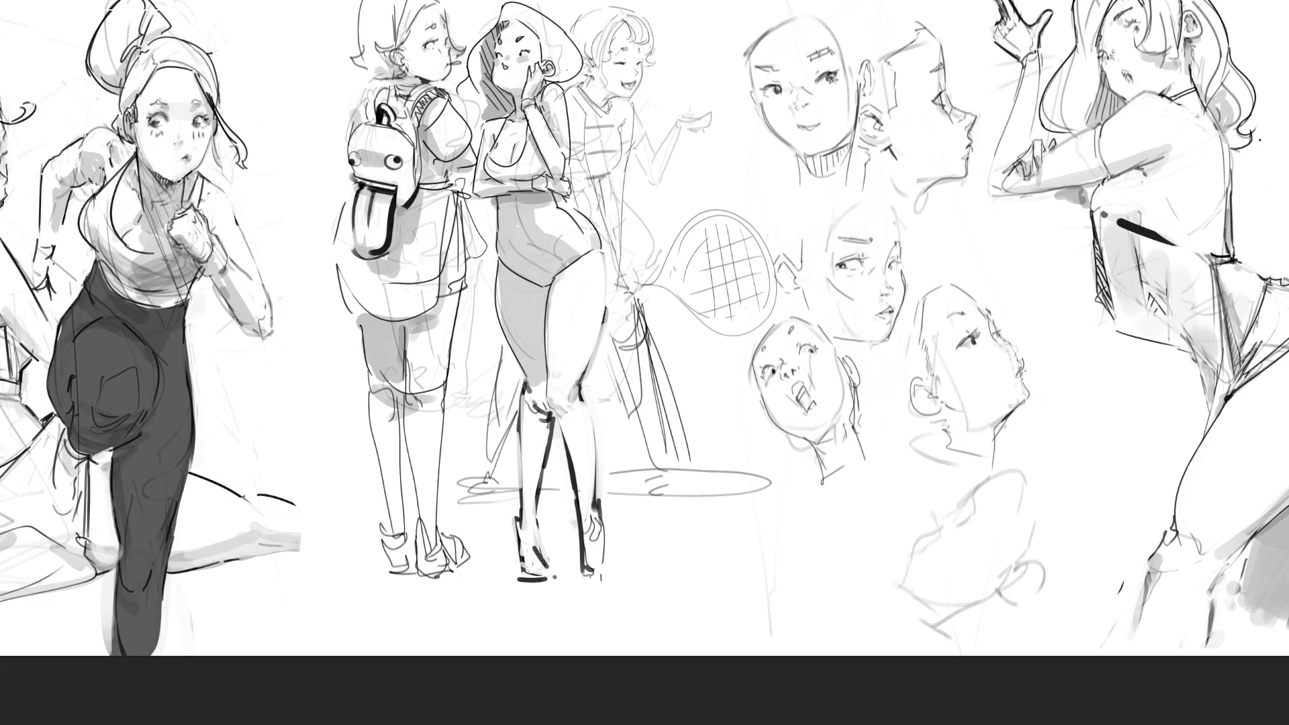
{"action": "left_click_drag", "start_coordinate": [1023, 370], "coordinate": [1055, 338]}
{"action": "left_click_drag", "start_coordinate": [967, 357], "coordinate": [1012, 339]}
{"action": "left_click_drag", "start_coordinate": [935, 371], "coordinate": [982, 355]}
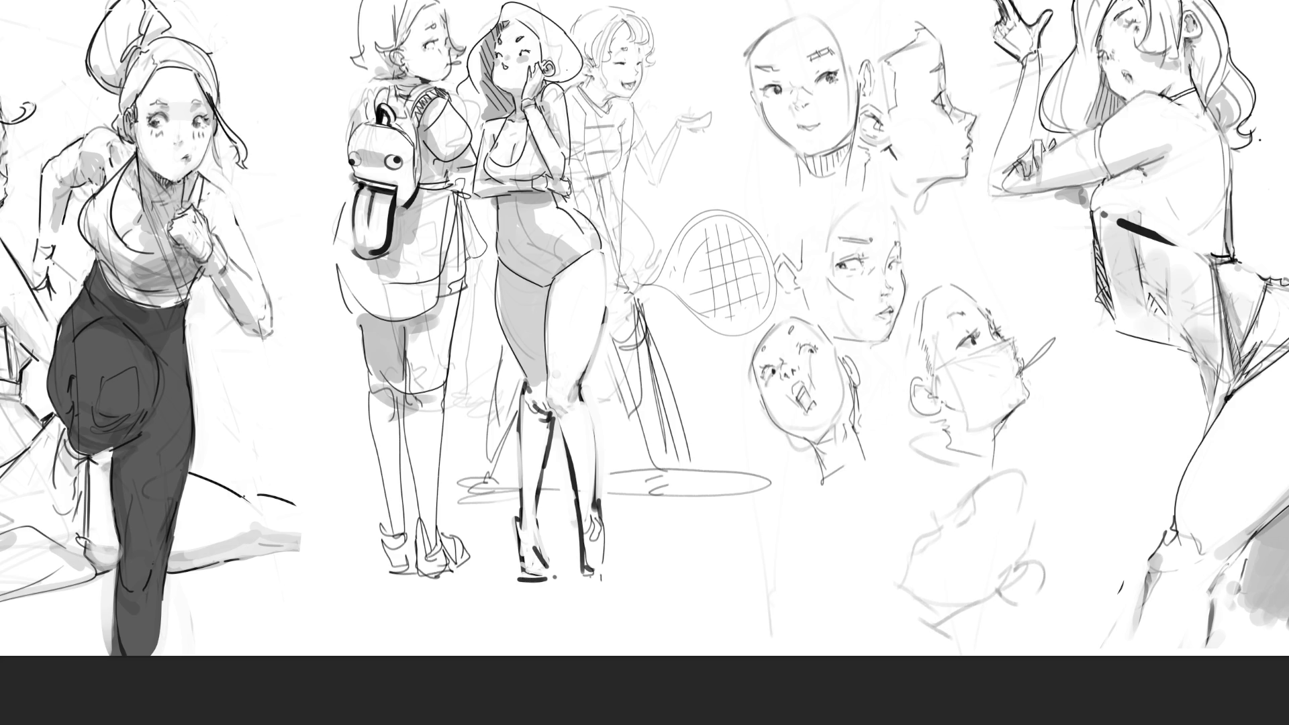
{"action": "left_click_drag", "start_coordinate": [1006, 419], "coordinate": [1001, 493]}
{"action": "mouse_move", "coordinate": [946, 422]}
{"action": "left_mouse_down"}
{"action": "mouse_move", "coordinate": [938, 470]}
{"action": "mouse_move", "coordinate": [989, 478]}
{"action": "mouse_move", "coordinate": [919, 497]}
{"action": "left_mouse_up"}
Outline the rough shape below the masked face and fill the bald face's mouth dark grey.
{"action": "mouse_move", "coordinate": [930, 516]}
{"action": "left_mouse_down"}
{"action": "mouse_move", "coordinate": [934, 531]}
{"action": "mouse_move", "coordinate": [959, 506]}
{"action": "mouse_move", "coordinate": [969, 514]}
{"action": "left_mouse_up"}
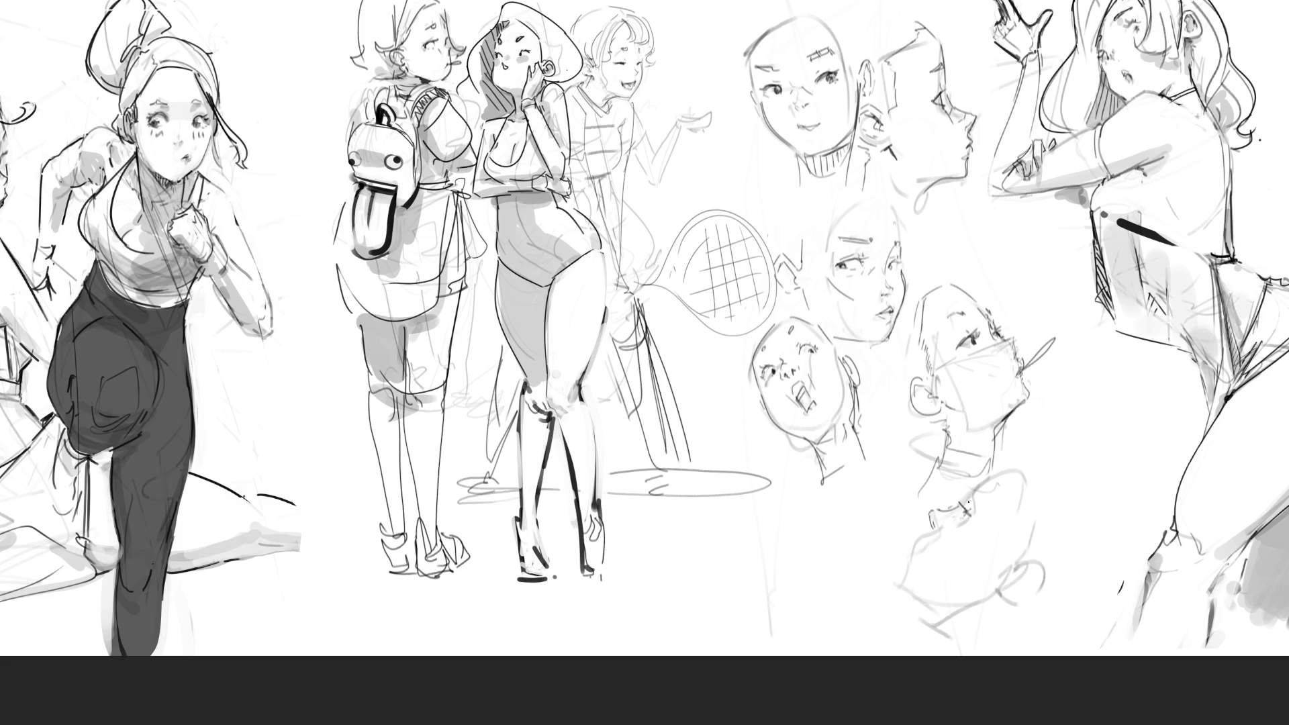
{"action": "mouse_move", "coordinate": [981, 482]}
{"action": "left_mouse_down"}
{"action": "mouse_move", "coordinate": [974, 493]}
{"action": "mouse_move", "coordinate": [1017, 468]}
{"action": "left_mouse_up"}
{"action": "mouse_move", "coordinate": [934, 517]}
{"action": "left_mouse_down"}
{"action": "mouse_move", "coordinate": [932, 533]}
{"action": "mouse_move", "coordinate": [952, 516]}
{"action": "mouse_move", "coordinate": [902, 574]}
{"action": "mouse_move", "coordinate": [933, 606]}
{"action": "mouse_move", "coordinate": [993, 588]}
{"action": "mouse_move", "coordinate": [1006, 597]}
{"action": "mouse_move", "coordinate": [1025, 568]}
{"action": "mouse_move", "coordinate": [991, 605]}
{"action": "mouse_move", "coordinate": [1024, 585]}
{"action": "left_mouse_up"}
{"action": "left_click_drag", "start_coordinate": [1023, 468], "coordinate": [1046, 527]}
{"action": "left_click_drag", "start_coordinate": [1007, 462], "coordinate": [1038, 460]}
{"action": "mouse_move", "coordinate": [1053, 453]}
{"action": "left_mouse_down"}
{"action": "mouse_move", "coordinate": [1084, 537]}
{"action": "mouse_move", "coordinate": [1082, 468]}
{"action": "mouse_move", "coordinate": [1097, 532]}
{"action": "left_mouse_up"}
{"action": "key", "text": "ctrl+z"}
{"action": "key", "text": "ctrl+z"}
{"action": "left_click_drag", "start_coordinate": [901, 577], "coordinate": [947, 629]}
{"action": "left_click_drag", "start_coordinate": [941, 632], "coordinate": [975, 622]}
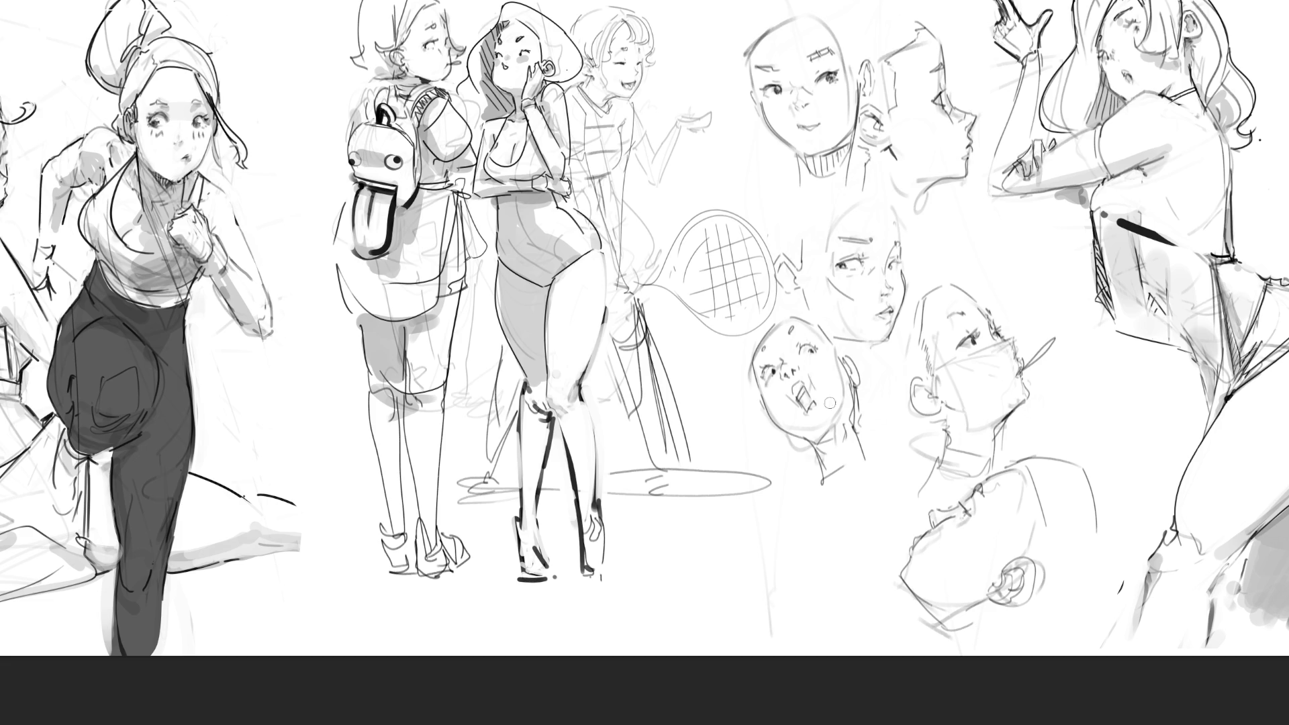
{"action": "left_click_drag", "start_coordinate": [804, 396], "coordinate": [809, 404]}
Redraw the shouting face's left edge, right side, jaw, ear and head top, undoing two tries.
{"action": "left_click_drag", "start_coordinate": [752, 340], "coordinate": [759, 406]}
{"action": "mouse_move", "coordinate": [762, 334]}
{"action": "left_mouse_down"}
{"action": "mouse_move", "coordinate": [750, 392]}
{"action": "mouse_move", "coordinate": [765, 378]}
{"action": "left_mouse_up"}
{"action": "left_click_drag", "start_coordinate": [773, 427], "coordinate": [810, 462]}
{"action": "key", "text": "ctrl+z"}
{"action": "mouse_move", "coordinate": [805, 317]}
{"action": "left_mouse_down"}
{"action": "mouse_move", "coordinate": [876, 430]}
{"action": "mouse_move", "coordinate": [844, 353]}
{"action": "mouse_move", "coordinate": [873, 414]}
{"action": "mouse_move", "coordinate": [879, 360]}
{"action": "left_mouse_up"}
{"action": "mouse_move", "coordinate": [876, 369]}
{"action": "left_mouse_down"}
{"action": "mouse_move", "coordinate": [888, 413]}
{"action": "mouse_move", "coordinate": [876, 438]}
{"action": "left_mouse_up"}
{"action": "mouse_move", "coordinate": [790, 441]}
{"action": "left_mouse_down"}
{"action": "mouse_move", "coordinate": [811, 461]}
{"action": "mouse_move", "coordinate": [793, 475]}
{"action": "left_mouse_up"}
{"action": "mouse_move", "coordinate": [756, 336]}
{"action": "left_mouse_down"}
{"action": "mouse_move", "coordinate": [806, 310]}
{"action": "mouse_move", "coordinate": [794, 306]}
{"action": "left_mouse_up"}
{"action": "key", "text": "ctrl+z"}
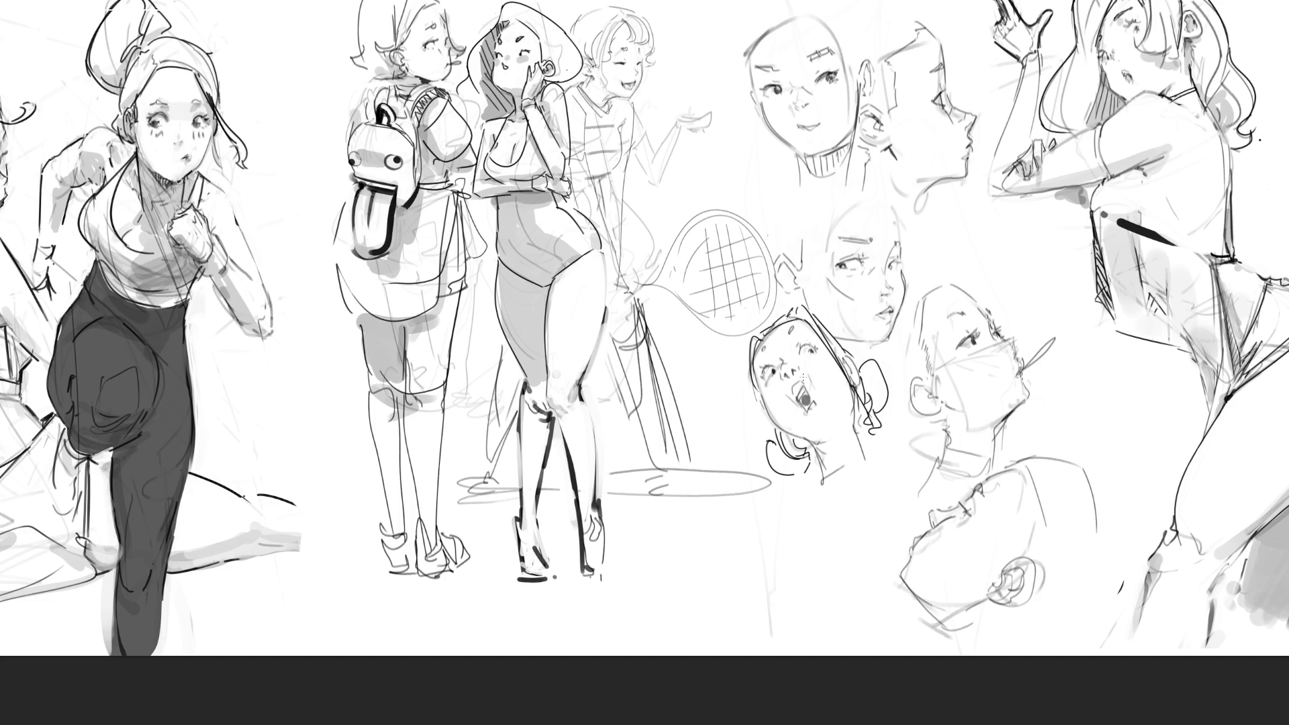
Shade the open mouth dark, add cheek blush hatching and hair strokes, and remove the neck bow.
{"action": "left_click_drag", "start_coordinate": [806, 401], "coordinate": [805, 398]}
{"action": "left_click_drag", "start_coordinate": [802, 395], "coordinate": [805, 399]}
{"action": "left_click_drag", "start_coordinate": [802, 393], "coordinate": [806, 392]}
{"action": "left_click_drag", "start_coordinate": [821, 355], "coordinate": [815, 368]}
{"action": "mouse_move", "coordinate": [818, 441]}
{"action": "left_mouse_down"}
{"action": "mouse_move", "coordinate": [830, 424]}
{"action": "mouse_move", "coordinate": [823, 454]}
{"action": "mouse_move", "coordinate": [845, 452]}
{"action": "mouse_move", "coordinate": [849, 432]}
{"action": "left_mouse_up"}
{"action": "left_click_drag", "start_coordinate": [880, 360], "coordinate": [871, 372]}
{"action": "key", "text": "Delete"}
{"action": "left_click_drag", "start_coordinate": [844, 352], "coordinate": [854, 372]}
{"action": "left_click_drag", "start_coordinate": [759, 398], "coordinate": [765, 416]}
{"action": "scroll", "coordinate": [642, 369], "scroll_direction": "up", "scroll_amount": 2}
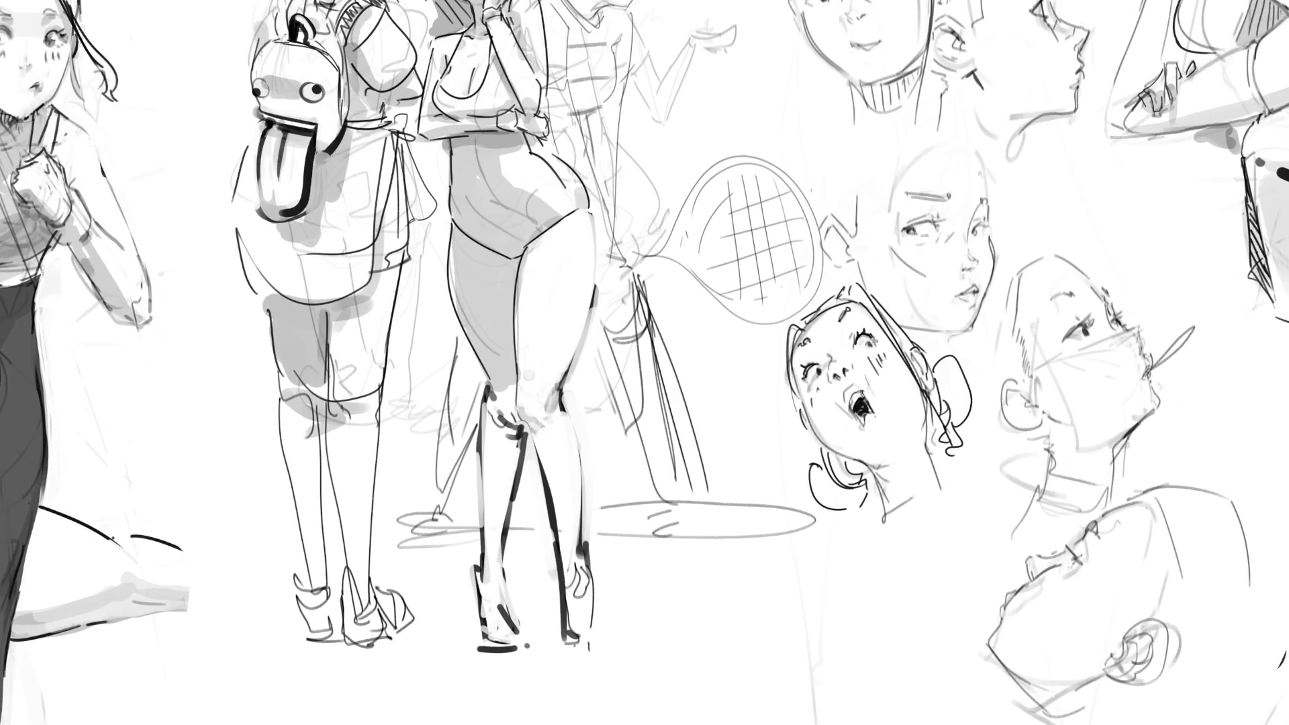
Darken the masked man's eyes, eyelid, eyebrow, head top and lips.
{"action": "scroll", "coordinate": [665, 372], "scroll_direction": "up", "scroll_amount": 2}
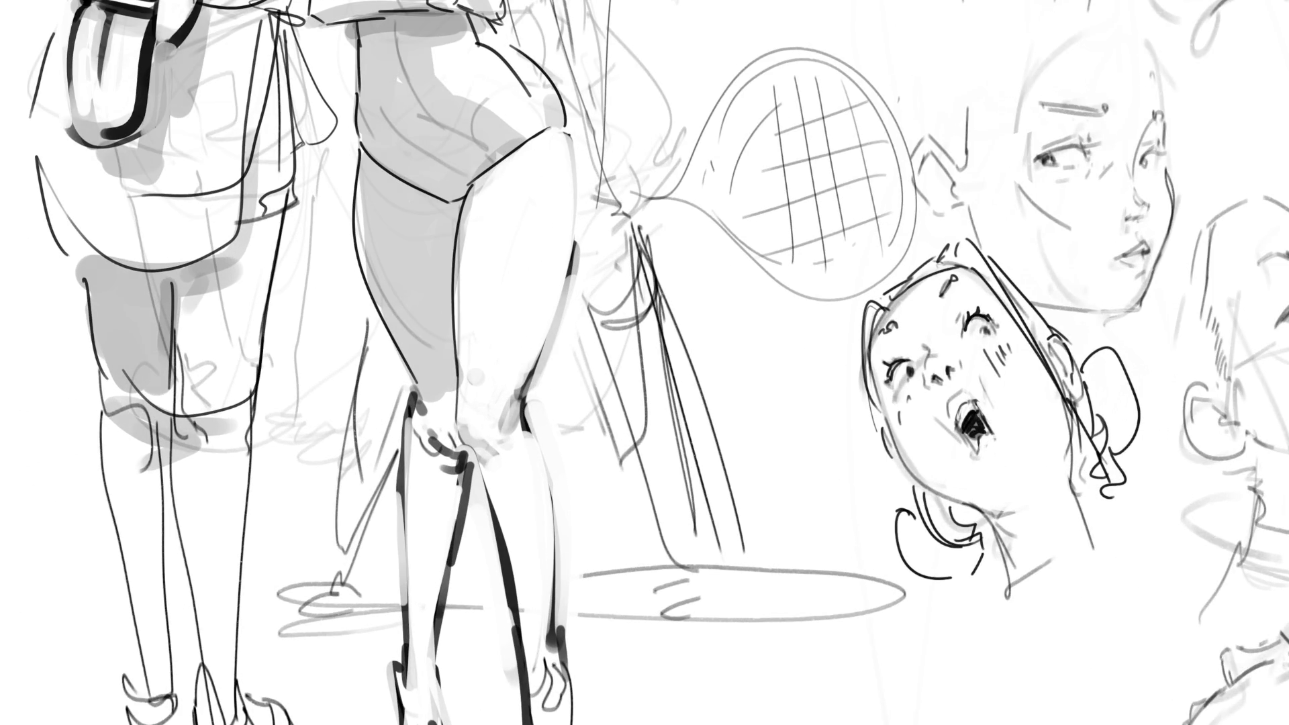
{"action": "mouse_move", "coordinate": [645, 363]}
{"action": "left_mouse_down"}
{"action": "mouse_move", "coordinate": [473, 225]}
{"action": "mouse_move", "coordinate": [376, 207]}
{"action": "left_mouse_up"}
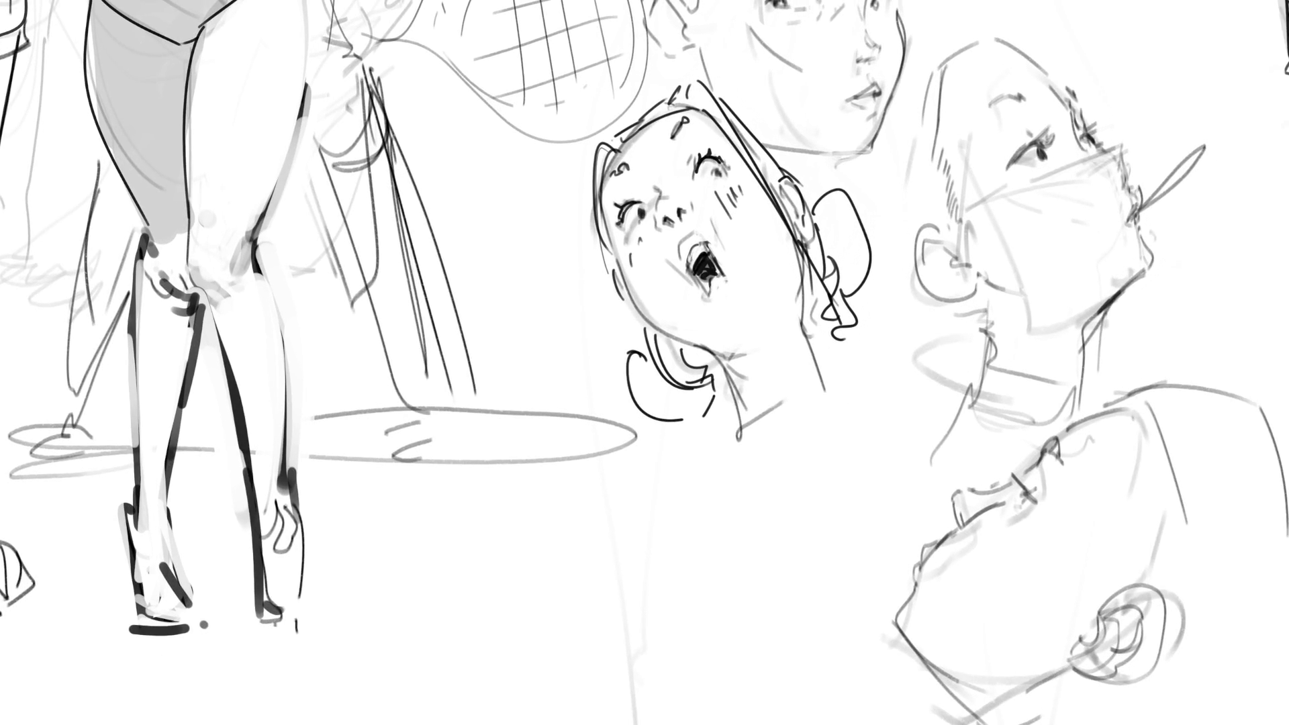
{"action": "left_click_drag", "start_coordinate": [1039, 151], "coordinate": [1043, 159]}
{"action": "left_click_drag", "start_coordinate": [1081, 137], "coordinate": [1088, 134]}
{"action": "left_click_drag", "start_coordinate": [1019, 154], "coordinate": [1052, 129]}
{"action": "left_click_drag", "start_coordinate": [1003, 99], "coordinate": [1028, 95]}
{"action": "left_click_drag", "start_coordinate": [1020, 45], "coordinate": [1048, 68]}
{"action": "mouse_move", "coordinate": [1086, 145]}
{"action": "left_mouse_down"}
{"action": "mouse_move", "coordinate": [1126, 160]}
{"action": "mouse_move", "coordinate": [1120, 172]}
{"action": "mouse_move", "coordinate": [1142, 192]}
{"action": "left_mouse_up"}
{"action": "mouse_move", "coordinate": [1140, 205]}
{"action": "left_mouse_down"}
{"action": "mouse_move", "coordinate": [1119, 224]}
{"action": "mouse_move", "coordinate": [1147, 220]}
{"action": "mouse_move", "coordinate": [1132, 239]}
{"action": "mouse_move", "coordinate": [1102, 227]}
{"action": "mouse_move", "coordinate": [1153, 261]}
{"action": "mouse_move", "coordinate": [1107, 303]}
{"action": "left_mouse_up"}
{"action": "key", "text": "ctrl+z"}
{"action": "key", "text": "ctrl+z"}
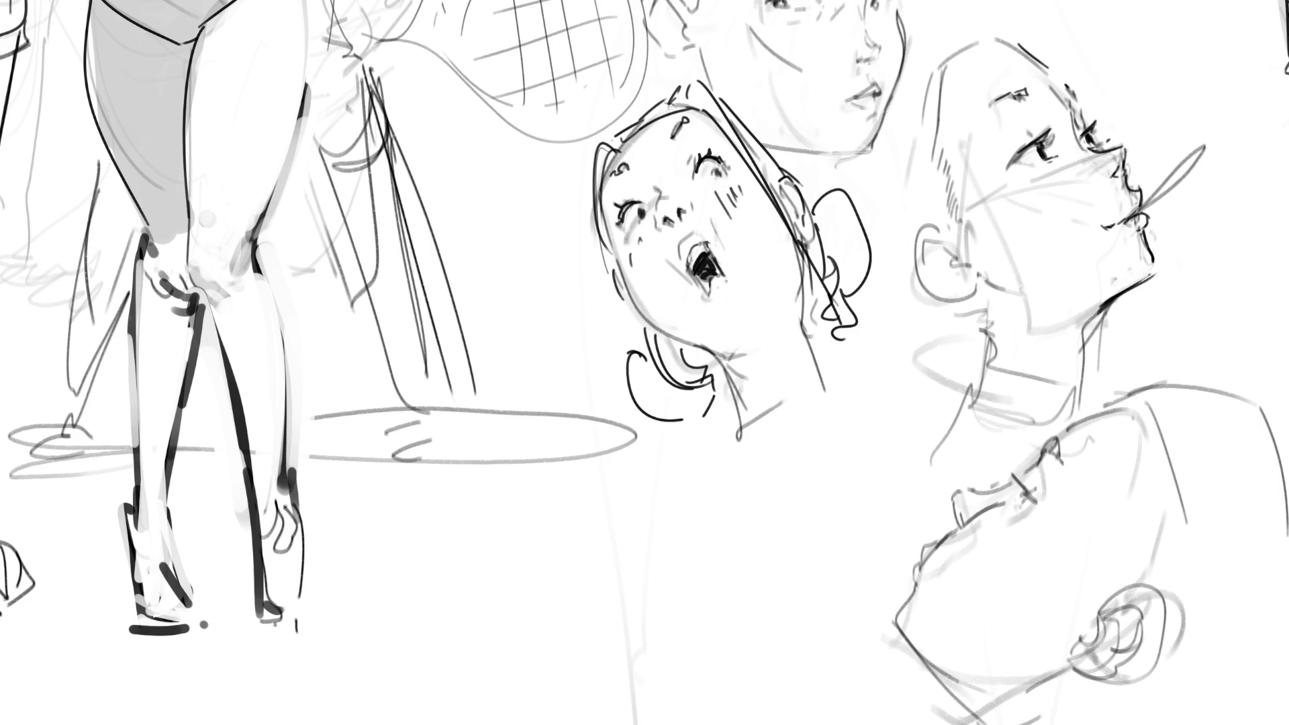
Lightly erase the grey shading under the chin and on the cheek.
{"action": "mouse_move", "coordinate": [1031, 330]}
{"action": "left_mouse_down"}
{"action": "mouse_move", "coordinate": [1074, 321]}
{"action": "mouse_move", "coordinate": [1046, 314]}
{"action": "left_mouse_up"}
{"action": "left_click_drag", "start_coordinate": [1018, 266], "coordinate": [1023, 288]}
{"action": "scroll", "coordinate": [635, 369], "scroll_direction": "down", "scroll_amount": 3}
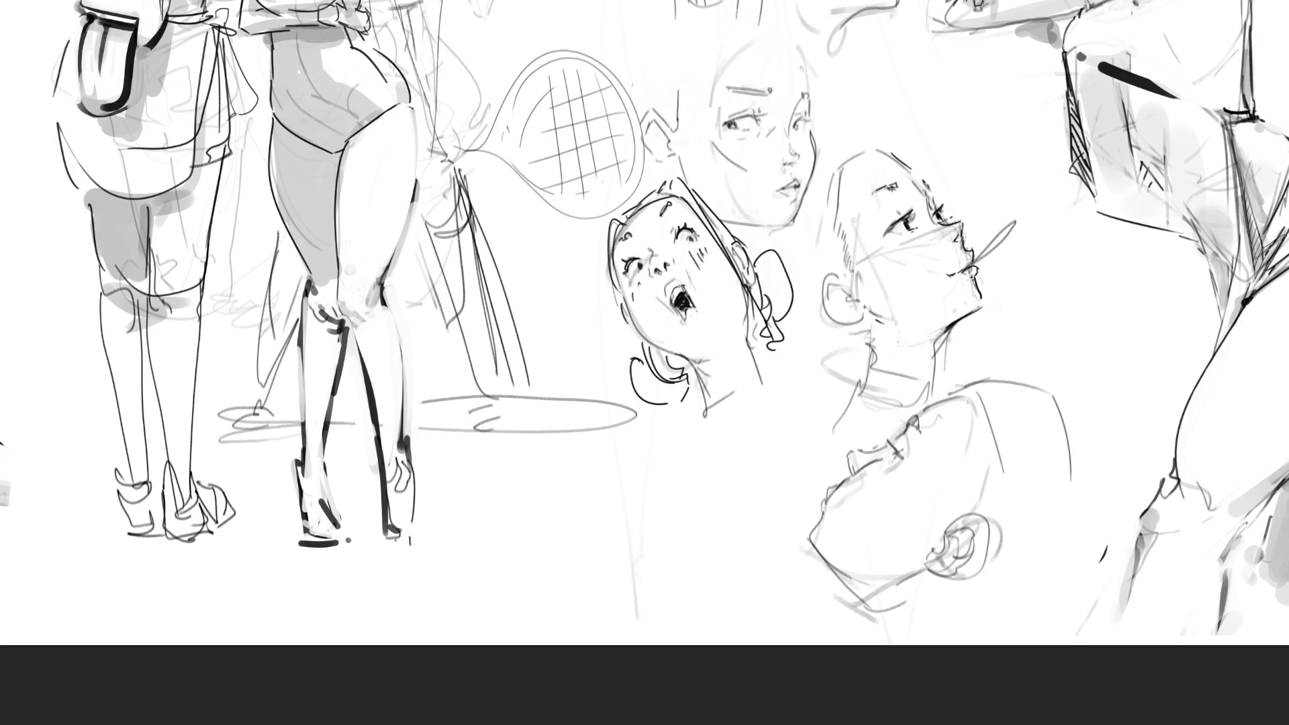
Draw an ear on the profile head and darken its left and top outline.
{"action": "mouse_move", "coordinate": [823, 273]}
{"action": "left_mouse_down"}
{"action": "mouse_move", "coordinate": [806, 287]}
{"action": "mouse_move", "coordinate": [825, 278]}
{"action": "mouse_move", "coordinate": [853, 317]}
{"action": "mouse_move", "coordinate": [859, 308]}
{"action": "mouse_move", "coordinate": [824, 279]}
{"action": "mouse_move", "coordinate": [813, 287]}
{"action": "mouse_move", "coordinate": [830, 290]}
{"action": "mouse_move", "coordinate": [824, 279]}
{"action": "left_mouse_up"}
{"action": "left_click_drag", "start_coordinate": [836, 228], "coordinate": [834, 210]}
{"action": "mouse_move", "coordinate": [845, 162]}
{"action": "left_mouse_down"}
{"action": "mouse_move", "coordinate": [872, 142]}
{"action": "mouse_move", "coordinate": [901, 157]}
{"action": "left_mouse_up"}
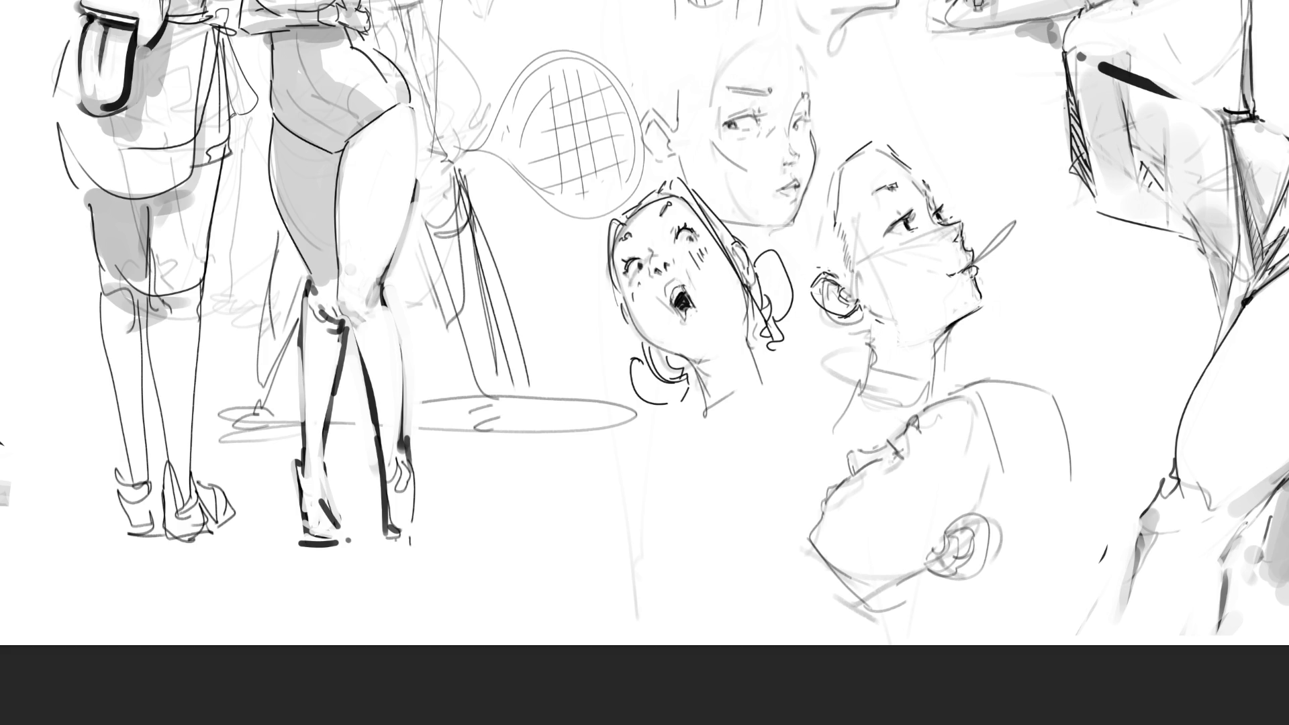
{"action": "scroll", "coordinate": [644, 363], "scroll_direction": "up", "scroll_amount": 8}
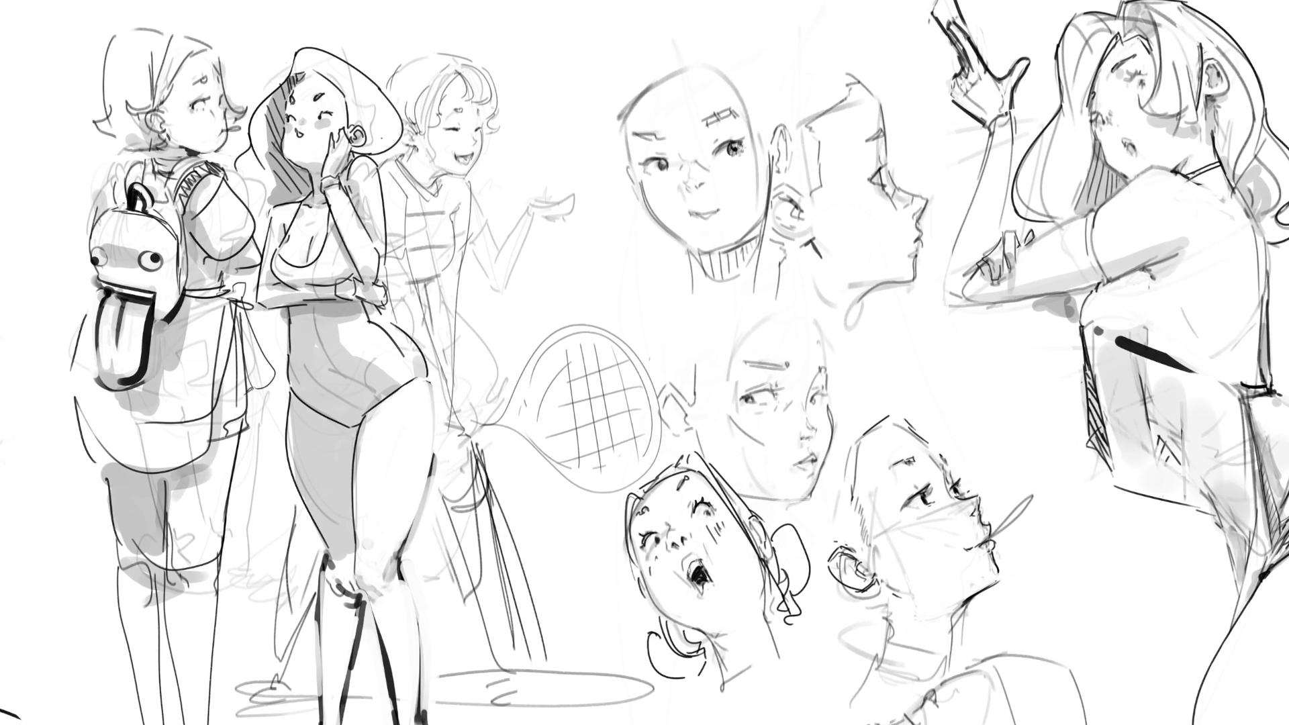
Add lashes and lid detail to both eyes and refine the front-facing face's nose.
{"action": "left_click_drag", "start_coordinate": [737, 141], "coordinate": [751, 136]}
{"action": "left_click_drag", "start_coordinate": [655, 161], "coordinate": [666, 166]}
{"action": "left_click_drag", "start_coordinate": [644, 167], "coordinate": [654, 159]}
{"action": "left_click_drag", "start_coordinate": [688, 198], "coordinate": [710, 191]}
{"action": "left_click_drag", "start_coordinate": [688, 195], "coordinate": [689, 181]}
{"action": "left_click_drag", "start_coordinate": [682, 160], "coordinate": [694, 166]}
{"action": "key", "text": "ctrl+z"}
{"action": "left_click_drag", "start_coordinate": [711, 145], "coordinate": [722, 138]}
{"action": "left_click_drag", "start_coordinate": [691, 190], "coordinate": [712, 194]}
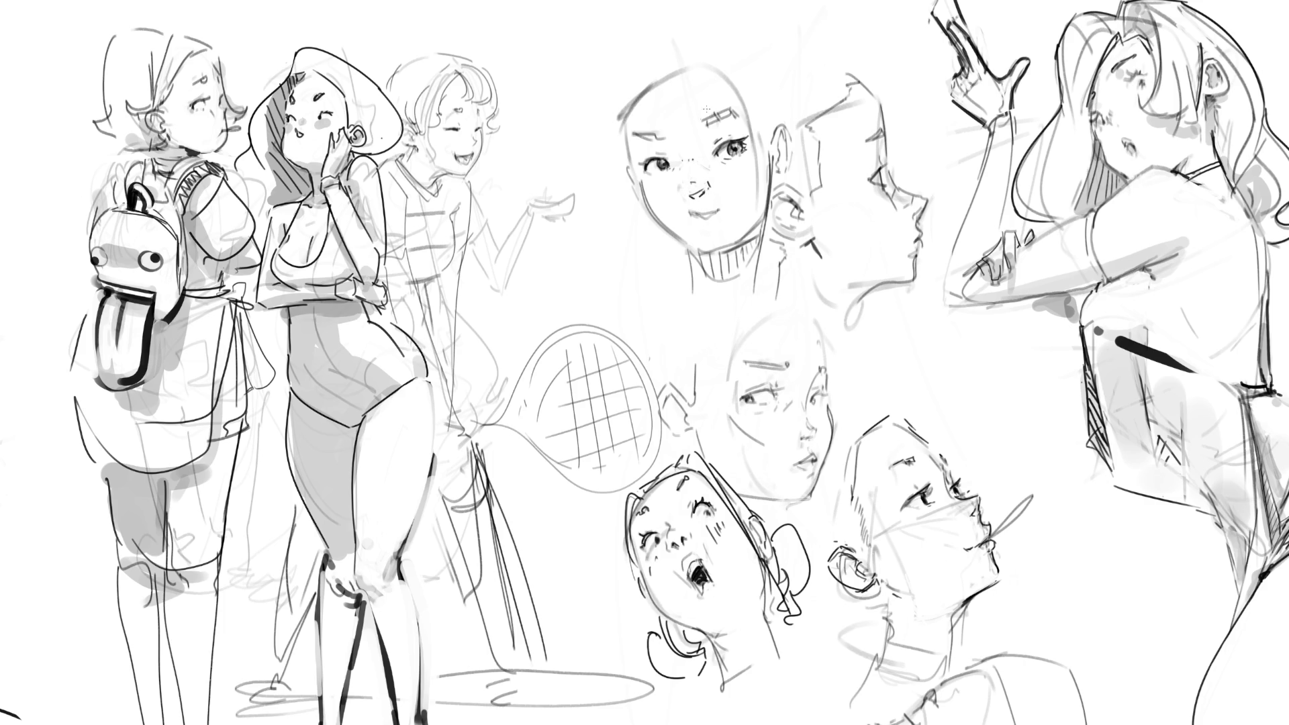
{"action": "left_click_drag", "start_coordinate": [699, 192], "coordinate": [709, 193]}
Redraw and hatch the open mouth, remove the upper-lip hatching, and outline the head top.
{"action": "left_click_drag", "start_coordinate": [691, 219], "coordinate": [712, 206]}
{"action": "left_click_drag", "start_coordinate": [694, 221], "coordinate": [709, 219]}
{"action": "left_click_drag", "start_coordinate": [700, 222], "coordinate": [722, 210]}
{"action": "left_click_drag", "start_coordinate": [717, 233], "coordinate": [709, 229]}
{"action": "mouse_move", "coordinate": [726, 199]}
{"action": "left_mouse_down"}
{"action": "mouse_move", "coordinate": [723, 212]}
{"action": "mouse_move", "coordinate": [705, 206]}
{"action": "mouse_move", "coordinate": [722, 202]}
{"action": "left_mouse_up"}
{"action": "key", "text": "ctrl+z"}
{"action": "key", "text": "ctrl+z"}
{"action": "key", "text": "ctrl+z"}
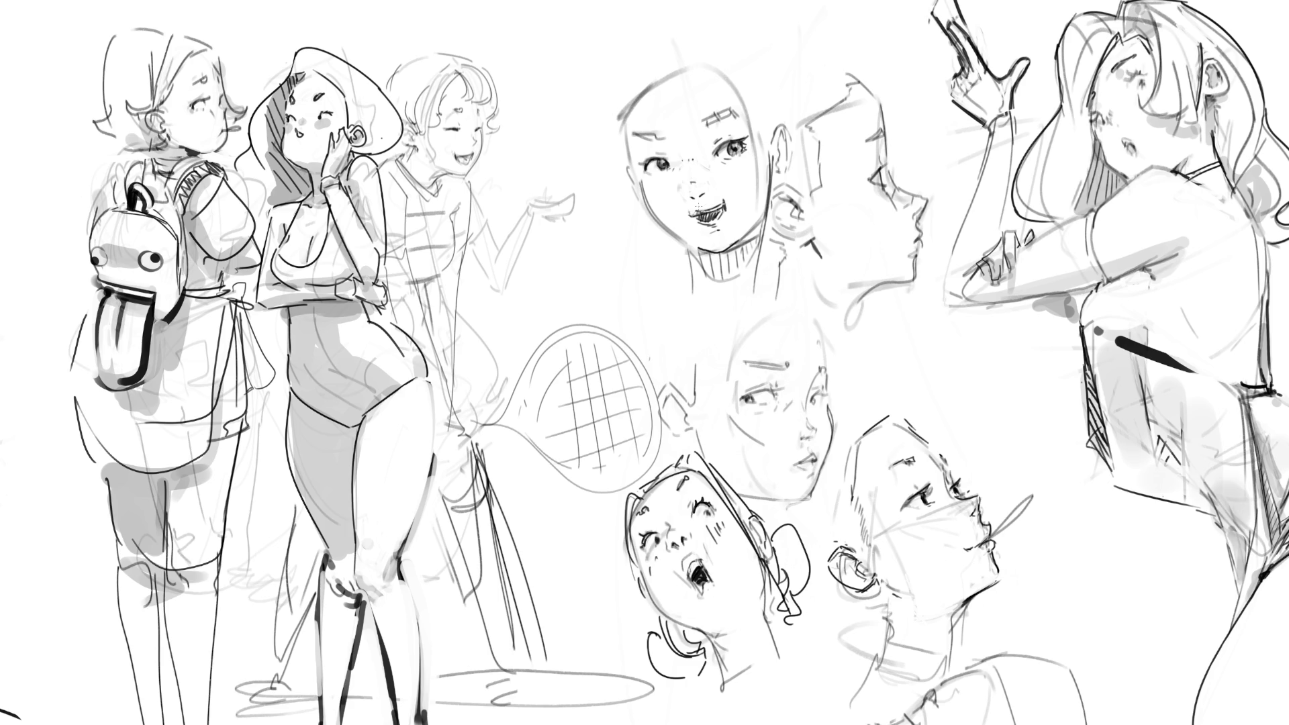
{"action": "key", "text": "ctrl+z"}
{"action": "key", "text": "ctrl+z"}
{"action": "mouse_move", "coordinate": [626, 112]}
{"action": "left_mouse_down"}
{"action": "mouse_move", "coordinate": [650, 74]}
{"action": "mouse_move", "coordinate": [713, 54]}
{"action": "mouse_move", "coordinate": [765, 134]}
{"action": "left_mouse_up"}
{"action": "left_click_drag", "start_coordinate": [769, 55], "coordinate": [779, 102]}
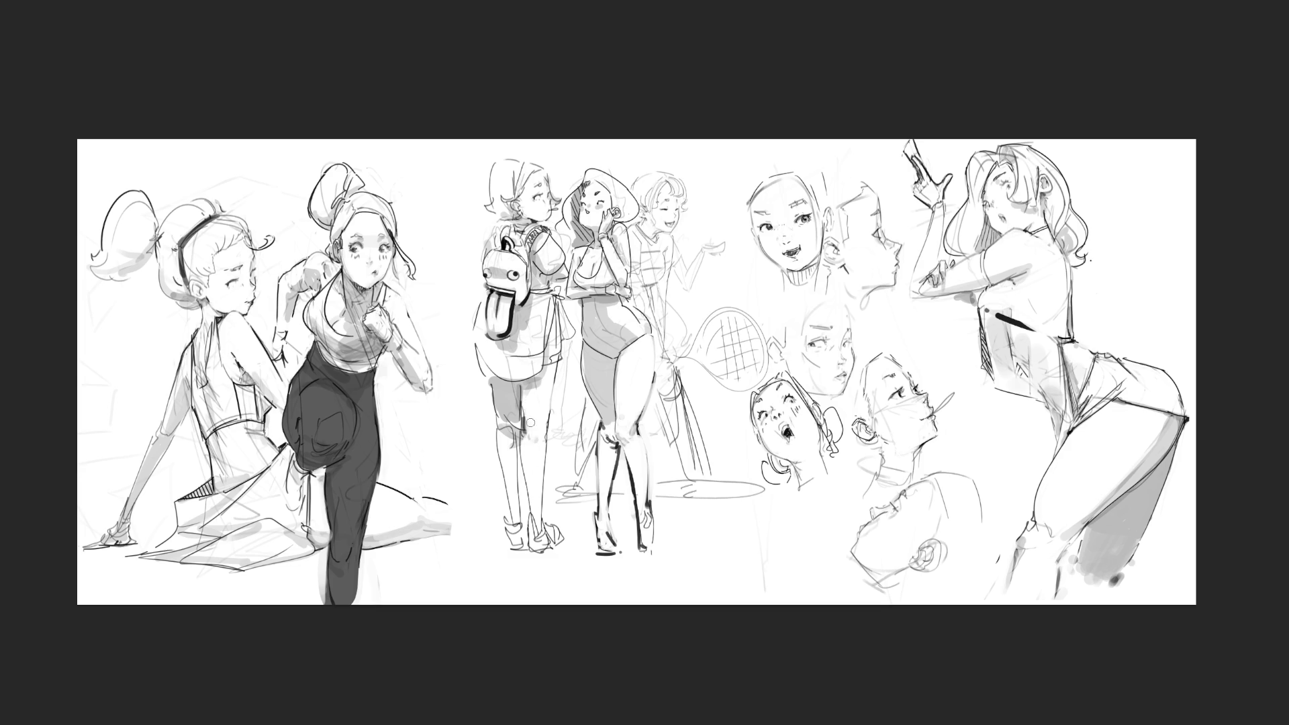
Paint dark shading down the backpack girl's lower leg, up her thigh and across it.
{"action": "left_click_drag", "start_coordinate": [531, 478], "coordinate": [533, 505]}
{"action": "key", "text": "ctrl+z"}
{"action": "key", "text": "ctrl+z"}
{"action": "left_click_drag", "start_coordinate": [543, 440], "coordinate": [543, 524]}
{"action": "left_click_drag", "start_coordinate": [552, 401], "coordinate": [544, 440]}
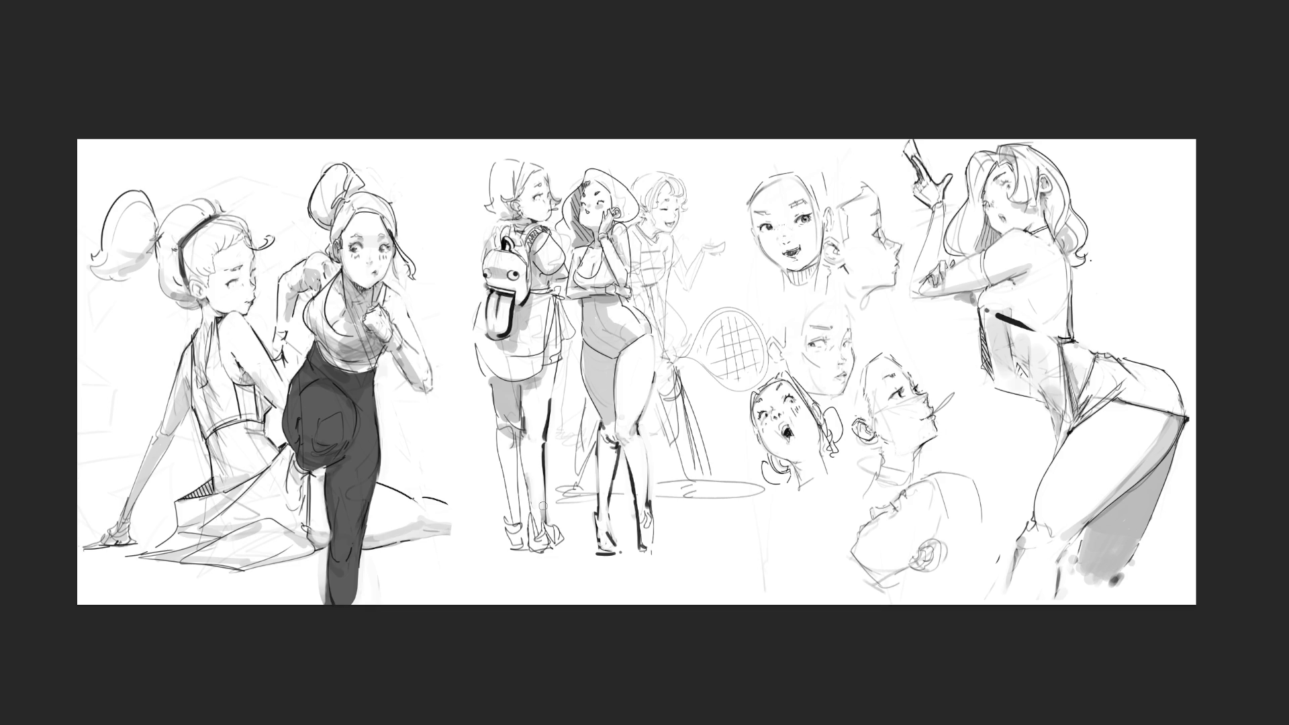
{"action": "left_click_drag", "start_coordinate": [555, 364], "coordinate": [544, 411]}
{"action": "left_click_drag", "start_coordinate": [523, 389], "coordinate": [553, 373]}
{"action": "mouse_move", "coordinate": [489, 373]}
{"action": "left_mouse_down"}
{"action": "mouse_move", "coordinate": [524, 387]}
{"action": "mouse_move", "coordinate": [543, 376]}
{"action": "mouse_move", "coordinate": [497, 380]}
{"action": "left_mouse_up"}
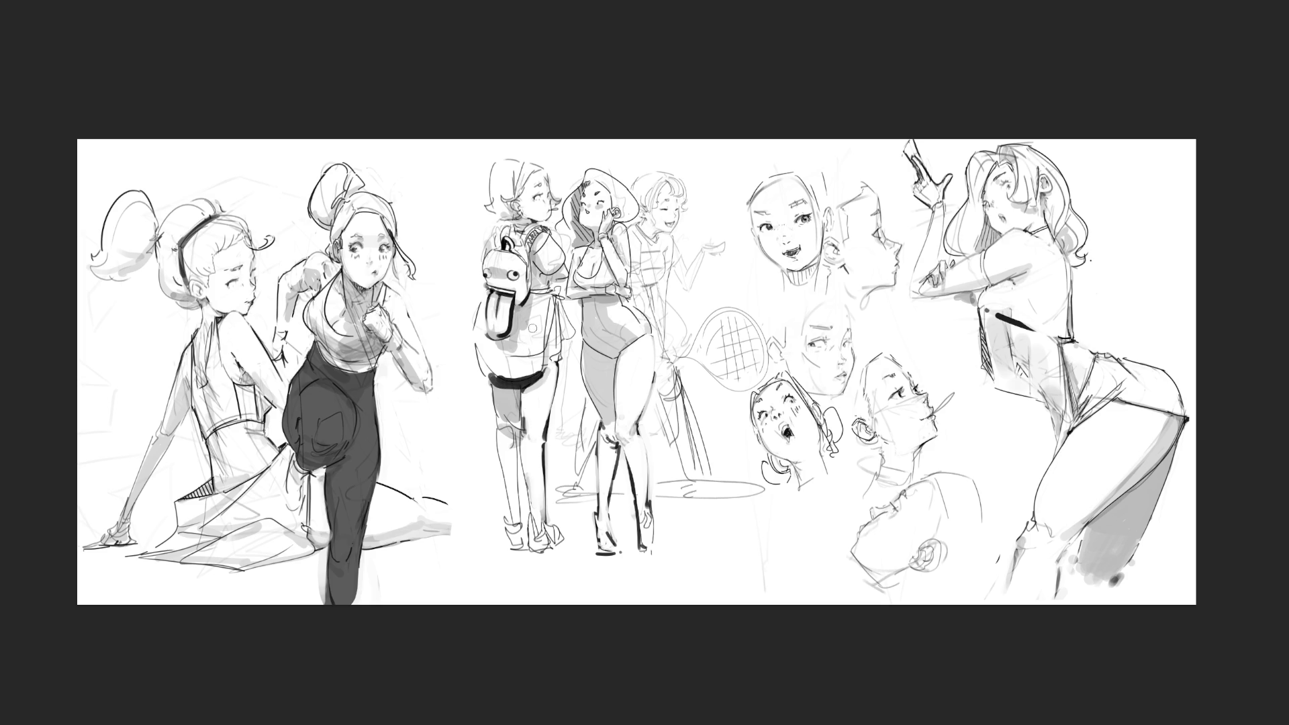
{"action": "key", "text": "ctrl+plus"}
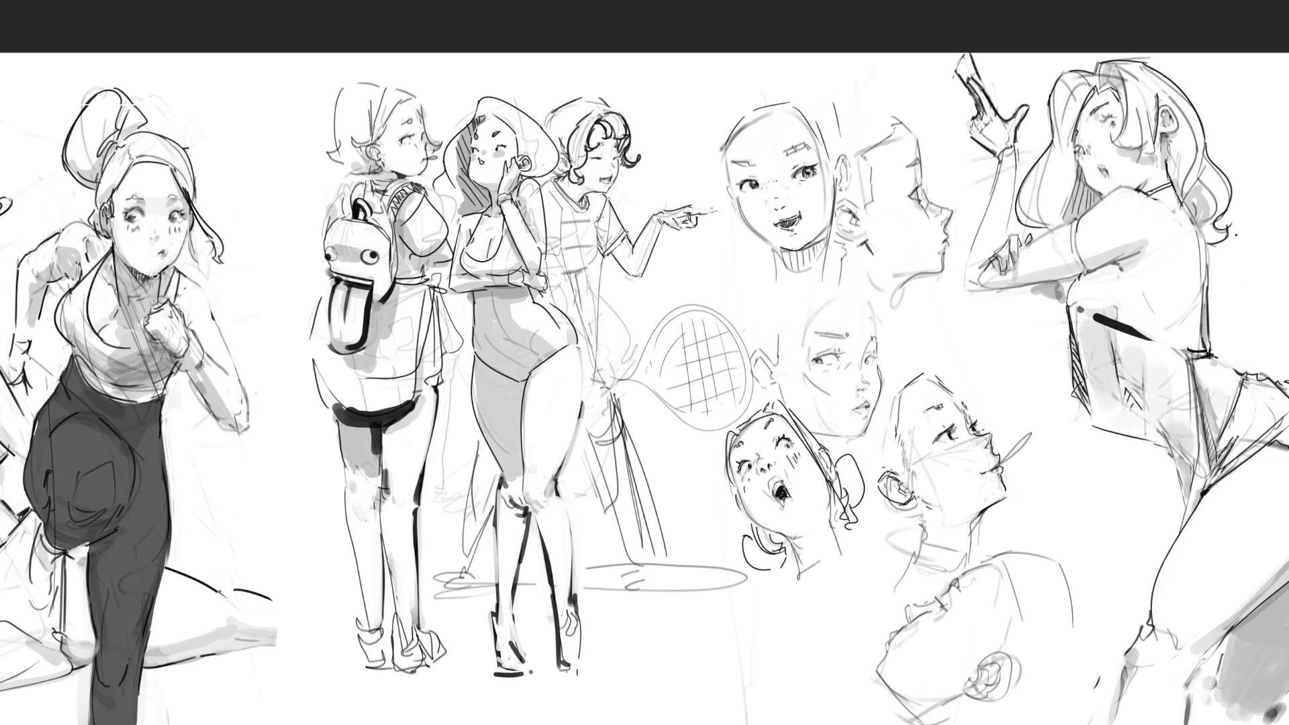
Pencil fold lines on the figure's shirt and mark the waistline, undoing the last mark.
{"action": "left_click_drag", "start_coordinate": [596, 226], "coordinate": [594, 257]}
{"action": "left_click_drag", "start_coordinate": [549, 186], "coordinate": [560, 251]}
{"action": "left_click_drag", "start_coordinate": [547, 249], "coordinate": [557, 259]}
{"action": "mouse_move", "coordinate": [550, 255]}
{"action": "left_mouse_down"}
{"action": "mouse_move", "coordinate": [590, 267]}
{"action": "mouse_move", "coordinate": [595, 256]}
{"action": "mouse_move", "coordinate": [583, 271]}
{"action": "left_mouse_up"}
{"action": "mouse_move", "coordinate": [575, 276]}
{"action": "left_mouse_down"}
{"action": "mouse_move", "coordinate": [583, 285]}
{"action": "mouse_move", "coordinate": [599, 269]}
{"action": "left_mouse_up"}
{"action": "key", "text": "ctrl+z"}
{"action": "key", "text": "ctrl+z"}
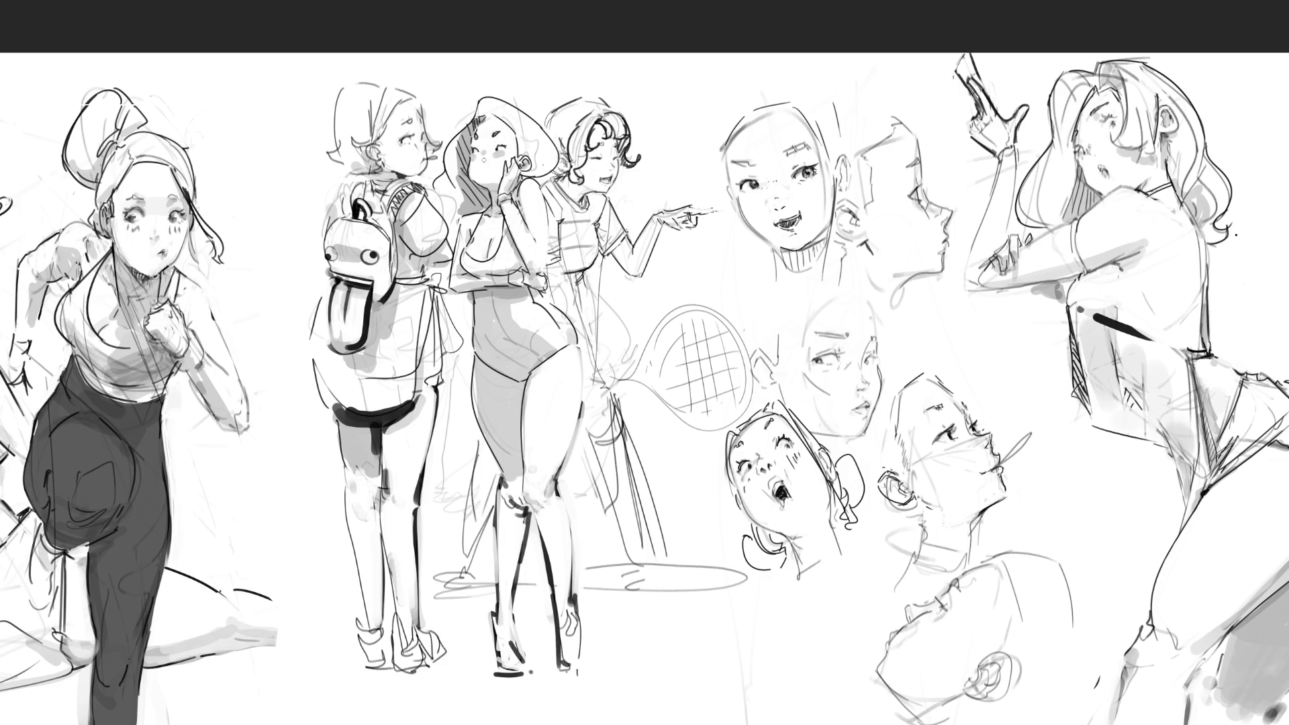
Dot cheek blush, detail the middle figure's eye, and refine her hip and waist contour.
{"action": "left_click", "coordinate": [479, 155]}
{"action": "left_click", "coordinate": [483, 169]}
{"action": "left_click_drag", "start_coordinate": [493, 144], "coordinate": [503, 141]}
{"action": "mouse_move", "coordinate": [501, 376]}
{"action": "left_mouse_down"}
{"action": "mouse_move", "coordinate": [521, 384]}
{"action": "mouse_move", "coordinate": [545, 366]}
{"action": "left_mouse_up"}
{"action": "left_click_drag", "start_coordinate": [569, 350], "coordinate": [578, 339]}
Redraw the line beside the leg, ink the sneaker's toe and side, and sketch the backpack girl's head top.
{"action": "left_click_drag", "start_coordinate": [483, 440], "coordinate": [454, 557]}
{"action": "key", "text": "ctrl+z"}
{"action": "mouse_move", "coordinate": [484, 438]}
{"action": "left_mouse_down"}
{"action": "mouse_move", "coordinate": [448, 569]}
{"action": "mouse_move", "coordinate": [480, 561]}
{"action": "mouse_move", "coordinate": [447, 584]}
{"action": "mouse_move", "coordinate": [462, 582]}
{"action": "mouse_move", "coordinate": [454, 591]}
{"action": "left_mouse_up"}
{"action": "left_click_drag", "start_coordinate": [475, 570], "coordinate": [491, 595]}
{"action": "left_click_drag", "start_coordinate": [449, 569], "coordinate": [459, 597]}
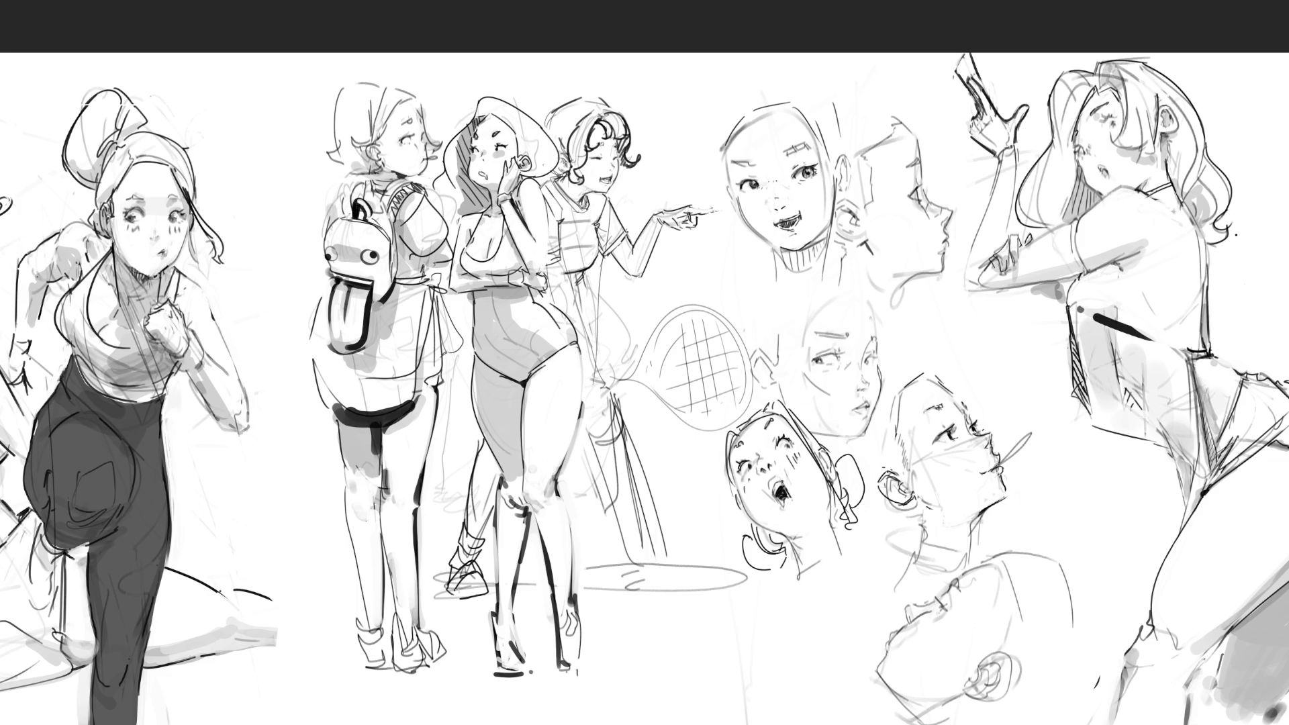
{"action": "left_click_drag", "start_coordinate": [486, 524], "coordinate": [477, 541]}
{"action": "mouse_move", "coordinate": [389, 85]}
{"action": "left_mouse_down"}
{"action": "mouse_move", "coordinate": [426, 101]}
{"action": "mouse_move", "coordinate": [432, 151]}
{"action": "mouse_move", "coordinate": [443, 152]}
{"action": "left_mouse_up"}
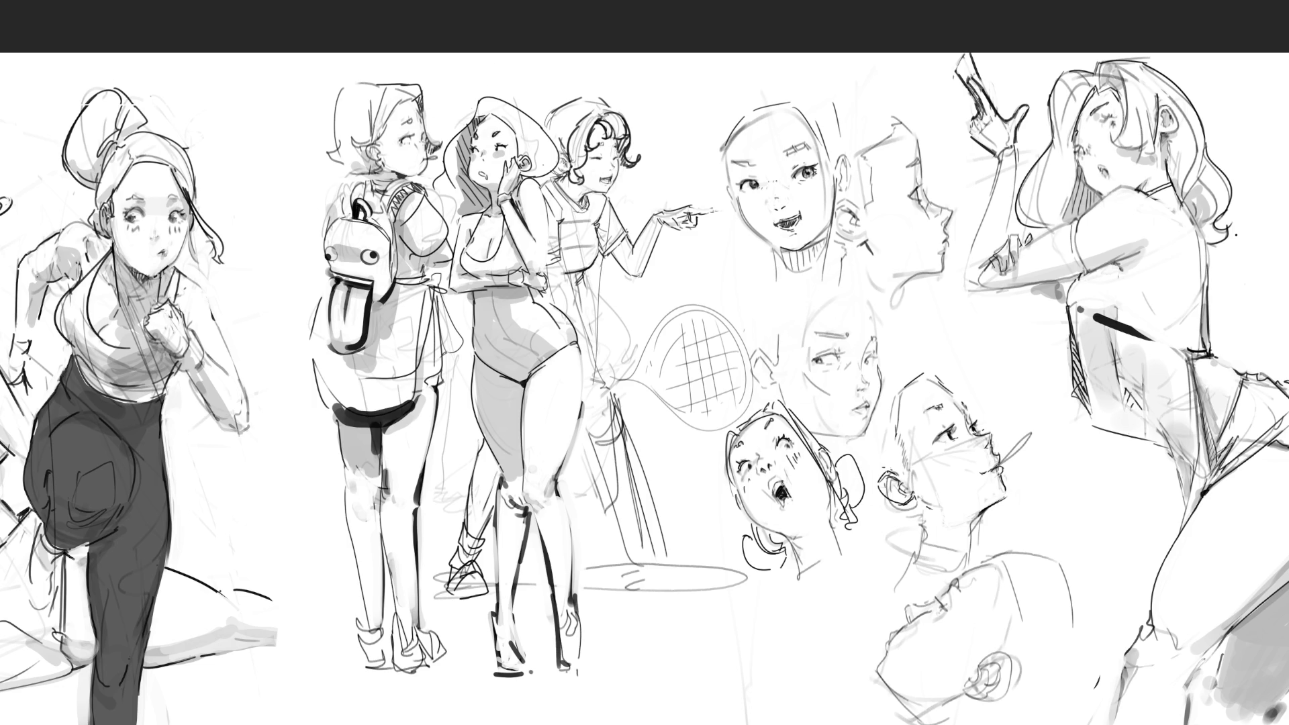
{"action": "key", "text": "ctrl+shift+z"}
Step back and forth through the hair strokes, keeping the headband line.
{"action": "key", "text": "ctrl+z"}
{"action": "key", "text": "ctrl+shift+z"}
{"action": "key", "text": "ctrl+z"}
{"action": "key", "text": "ctrl+shift+z"}
{"action": "key", "text": "ctrl+shift+z"}
{"action": "key", "text": "ctrl+shift+z"}
{"action": "key", "text": "ctrl+shift+z"}
{"action": "key", "text": "ctrl+shift+z"}
{"action": "key", "text": "ctrl+z"}
{"action": "key", "text": "ctrl+shift+z"}
{"action": "key", "text": "ctrl+shift+z"}
{"action": "key", "text": "ctrl+shift+z"}
{"action": "key", "text": "ctrl+shift+z"}
{"action": "key", "text": "ctrl+shift+z"}
{"action": "key", "text": "ctrl+shift+z"}
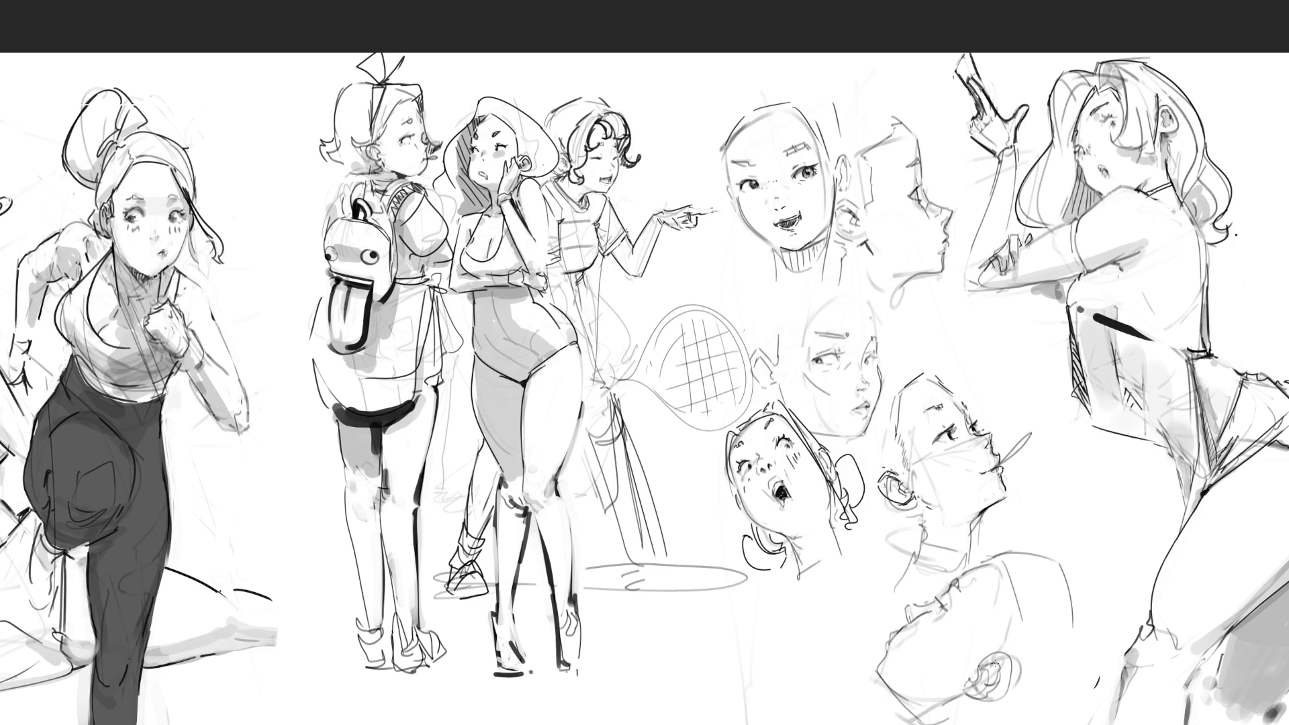
Brush two curved hair strands on the backpack girl and sketch her collar.
{"action": "left_click_drag", "start_coordinate": [413, 96], "coordinate": [383, 139]}
{"action": "left_click_drag", "start_coordinate": [415, 97], "coordinate": [383, 125]}
{"action": "left_click_drag", "start_coordinate": [362, 186], "coordinate": [398, 186]}
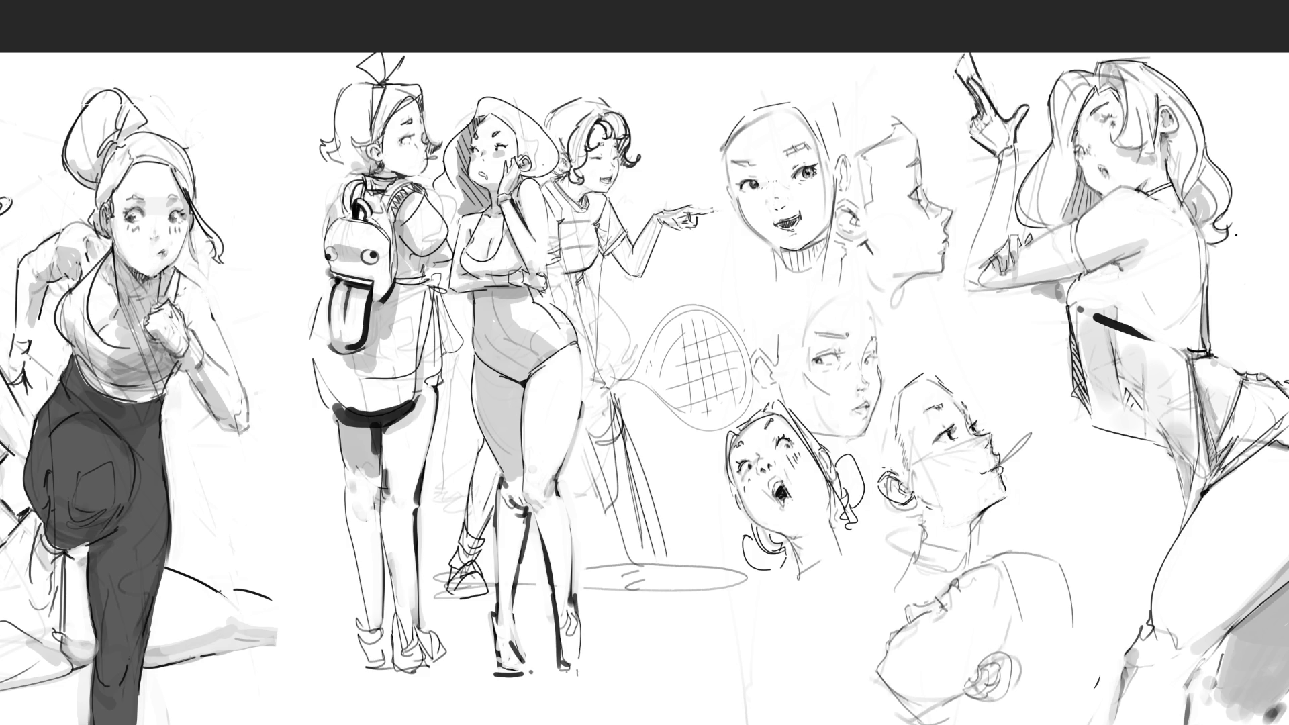
Shade the far-left girl's neck under the chin and add a small stroke on her choker.
{"action": "left_click_drag", "start_coordinate": [133, 269], "coordinate": [161, 273]}
{"action": "key", "text": "ctrl+z"}
{"action": "left_click_drag", "start_coordinate": [147, 272], "coordinate": [156, 276]}
{"action": "left_click_drag", "start_coordinate": [123, 255], "coordinate": [146, 270]}
Draw the far-left girl's jawline from the neck up to the cheek, redoing the first attempt.
{"action": "left_click_drag", "start_coordinate": [161, 272], "coordinate": [192, 225]}
{"action": "key", "text": "ctrl+z"}
{"action": "left_click_drag", "start_coordinate": [161, 271], "coordinate": [189, 224]}
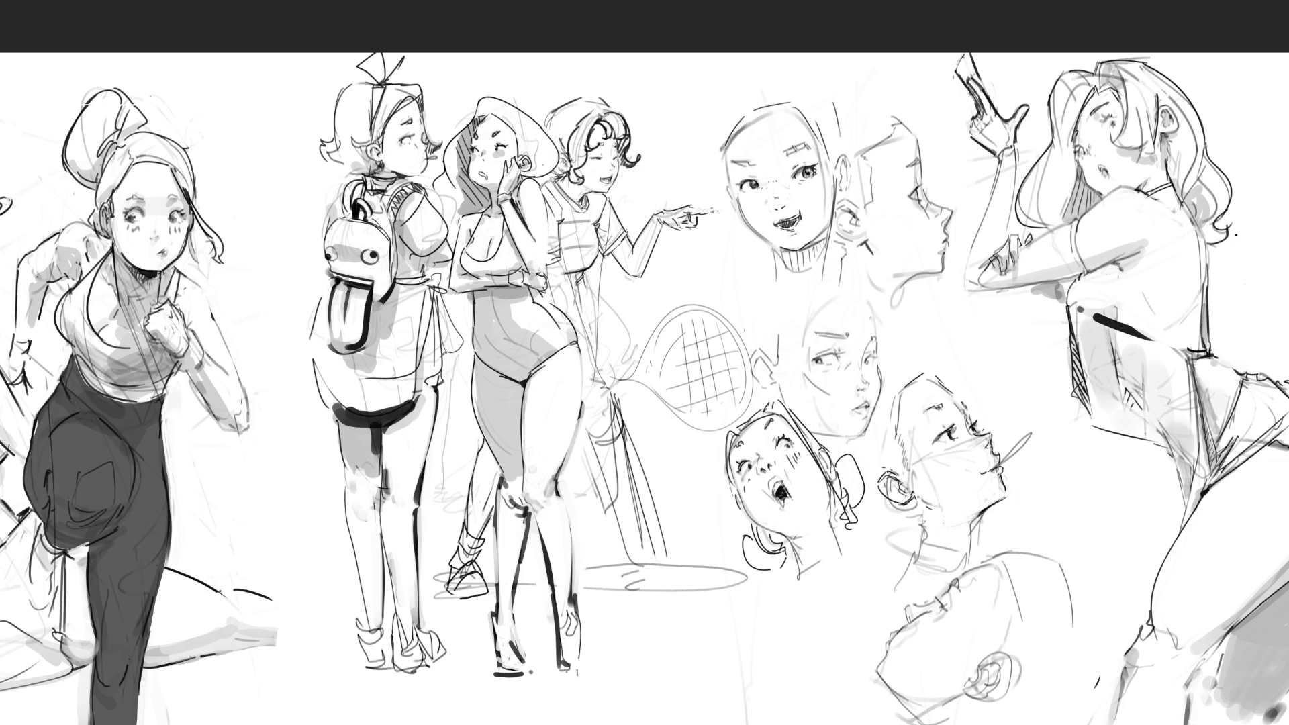
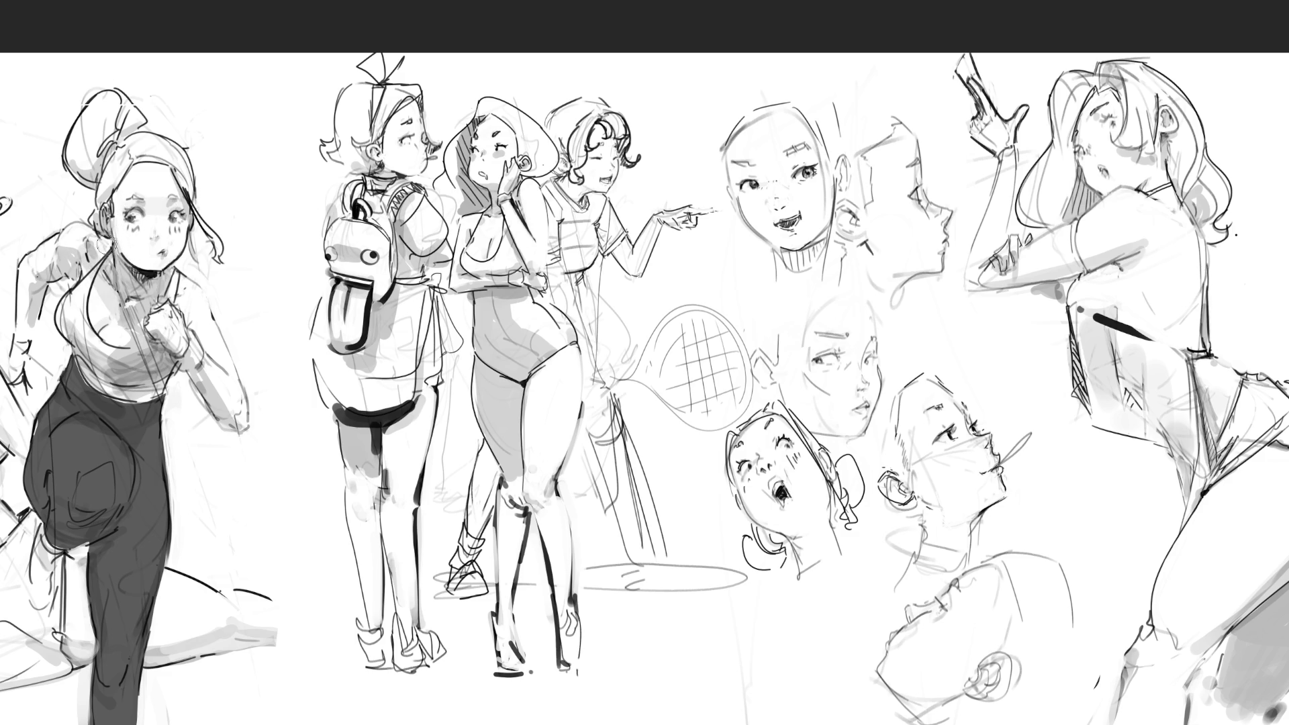
Refine the running girl's forearm and wrist lines and touch up nearby shading, undoing the background arm stroke.
{"action": "left_click_drag", "start_coordinate": [178, 294], "coordinate": [196, 328]}
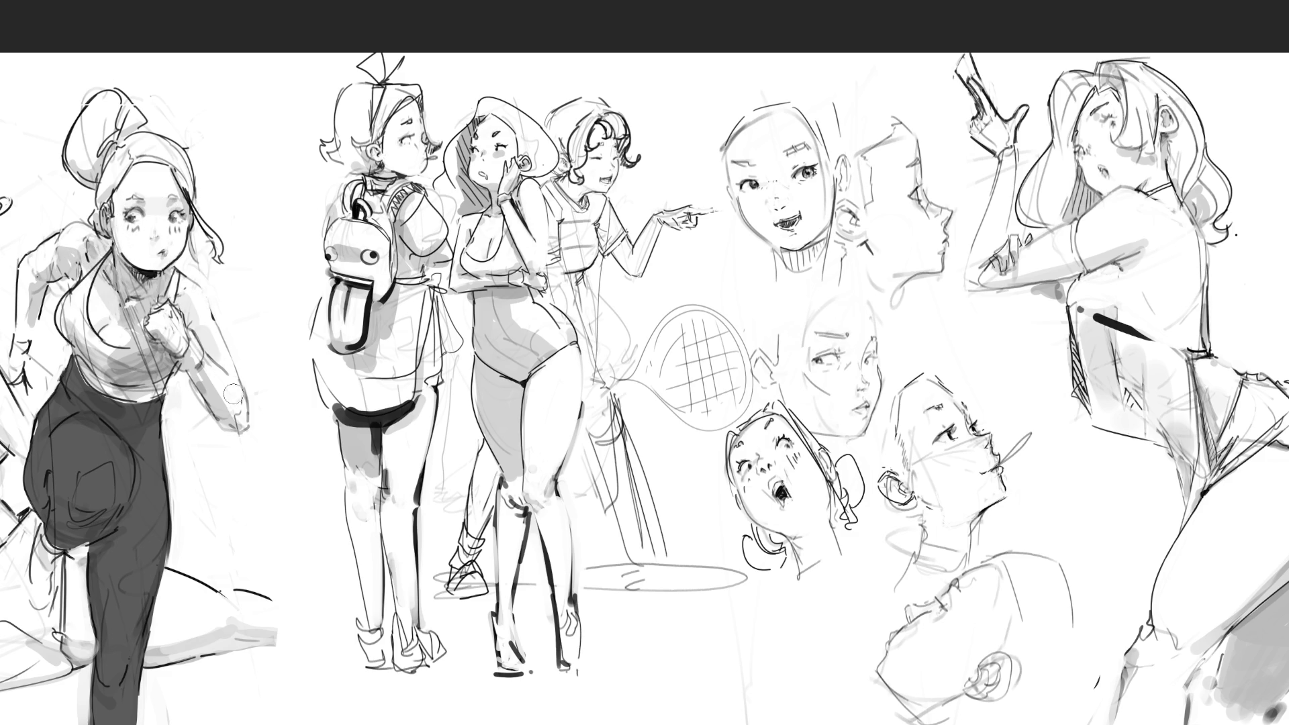
{"action": "left_click_drag", "start_coordinate": [205, 372], "coordinate": [236, 418]}
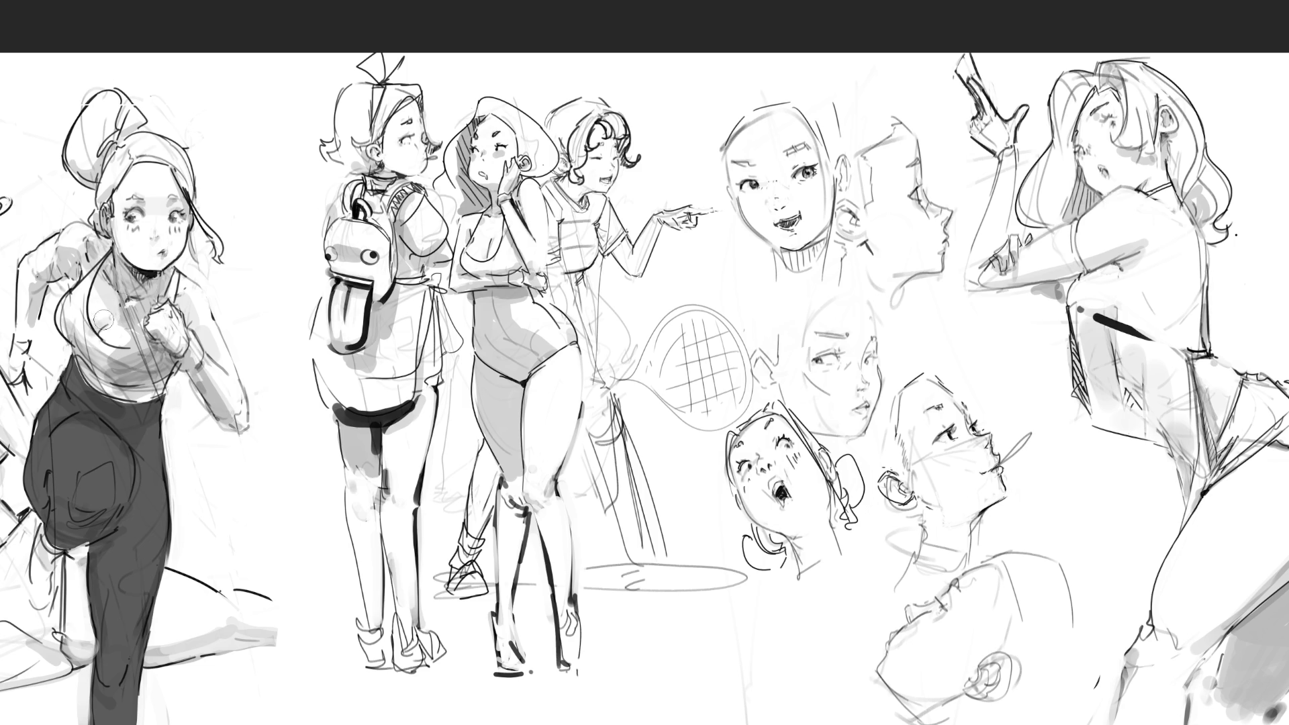
{"action": "left_click_drag", "start_coordinate": [57, 307], "coordinate": [100, 363]}
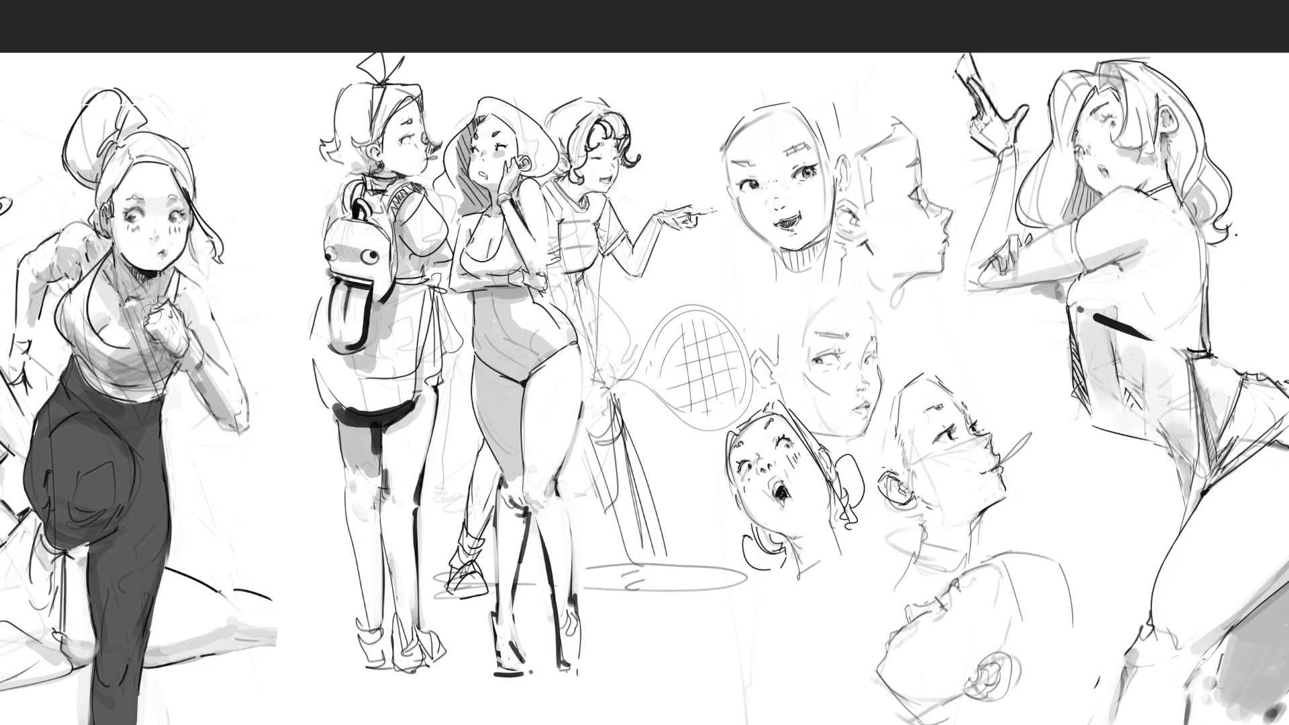
{"action": "mouse_move", "coordinate": [87, 282]}
{"action": "left_mouse_down"}
{"action": "mouse_move", "coordinate": [43, 269]}
{"action": "mouse_move", "coordinate": [34, 329]}
{"action": "left_mouse_up"}
{"action": "left_click_drag", "start_coordinate": [50, 275], "coordinate": [10, 396]}
{"action": "key", "text": "ctrl+z"}
{"action": "key", "text": "ctrl+z"}
{"action": "key", "text": "ctrl+z"}
Hatch dark shading onto the backpack's shoulder strap and the arm beside it.
{"action": "left_click_drag", "start_coordinate": [390, 217], "coordinate": [417, 190]}
{"action": "mouse_move", "coordinate": [398, 203]}
{"action": "left_mouse_down"}
{"action": "mouse_move", "coordinate": [424, 188]}
{"action": "mouse_move", "coordinate": [408, 191]}
{"action": "mouse_move", "coordinate": [394, 241]}
{"action": "mouse_move", "coordinate": [401, 276]}
{"action": "mouse_move", "coordinate": [415, 242]}
{"action": "mouse_move", "coordinate": [450, 237]}
{"action": "left_mouse_up"}
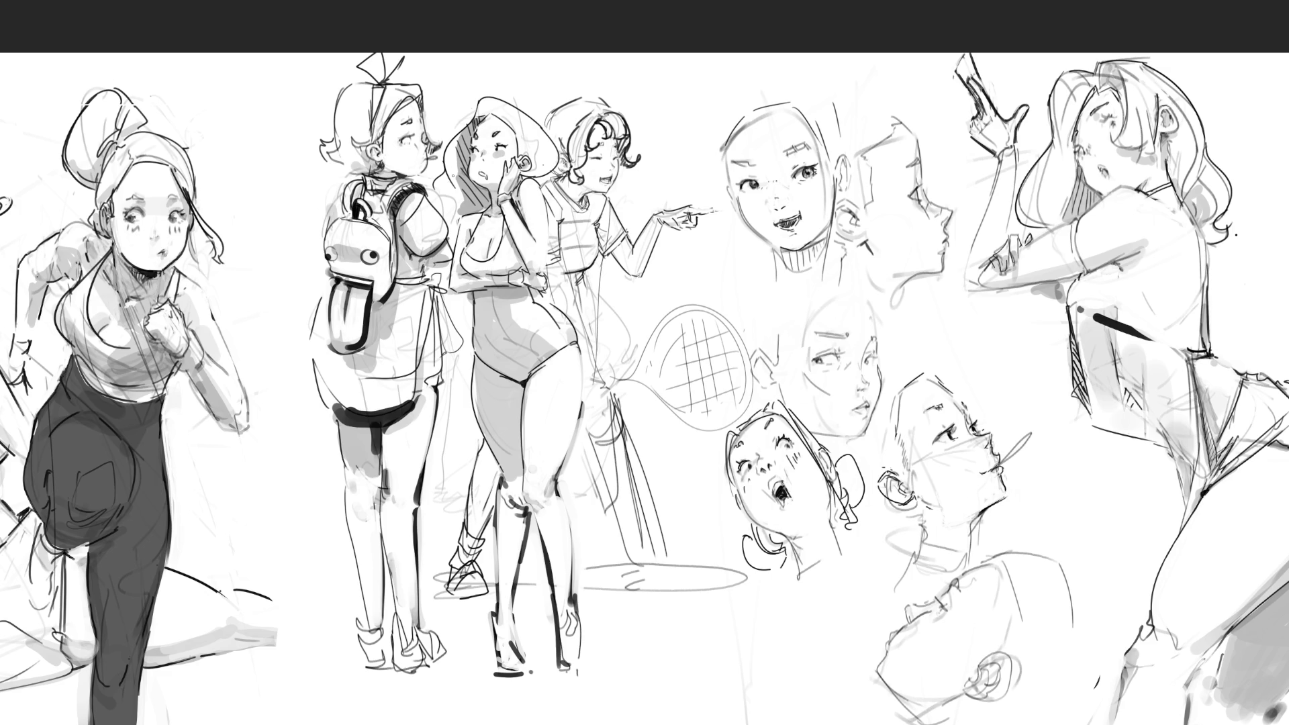
{"action": "left_click_drag", "start_coordinate": [428, 272], "coordinate": [444, 259]}
Shade the right edge of the arm beside the backpack, redoing strokes, and shade the backpack's left edge.
{"action": "mouse_move", "coordinate": [443, 201]}
{"action": "left_mouse_down"}
{"action": "mouse_move", "coordinate": [441, 235]}
{"action": "mouse_move", "coordinate": [454, 240]}
{"action": "mouse_move", "coordinate": [444, 228]}
{"action": "left_mouse_up"}
{"action": "key", "text": "ctrl+z"}
{"action": "key", "text": "ctrl+z"}
{"action": "key", "text": "ctrl+z"}
{"action": "key", "text": "ctrl+z"}
{"action": "key", "text": "ctrl+z"}
{"action": "left_click_drag", "start_coordinate": [452, 212], "coordinate": [456, 252]}
{"action": "key", "text": "ctrl+z"}
{"action": "left_click_drag", "start_coordinate": [319, 233], "coordinate": [325, 250]}
Darken the backpack's lower strap and tongue edge, and outline the skirt's lower and right edges.
{"action": "mouse_move", "coordinate": [393, 291]}
{"action": "left_mouse_down"}
{"action": "mouse_move", "coordinate": [426, 288]}
{"action": "mouse_move", "coordinate": [423, 302]}
{"action": "left_mouse_up"}
{"action": "mouse_move", "coordinate": [328, 304]}
{"action": "left_mouse_down"}
{"action": "mouse_move", "coordinate": [327, 280]}
{"action": "mouse_move", "coordinate": [314, 395]}
{"action": "mouse_move", "coordinate": [397, 409]}
{"action": "left_mouse_up"}
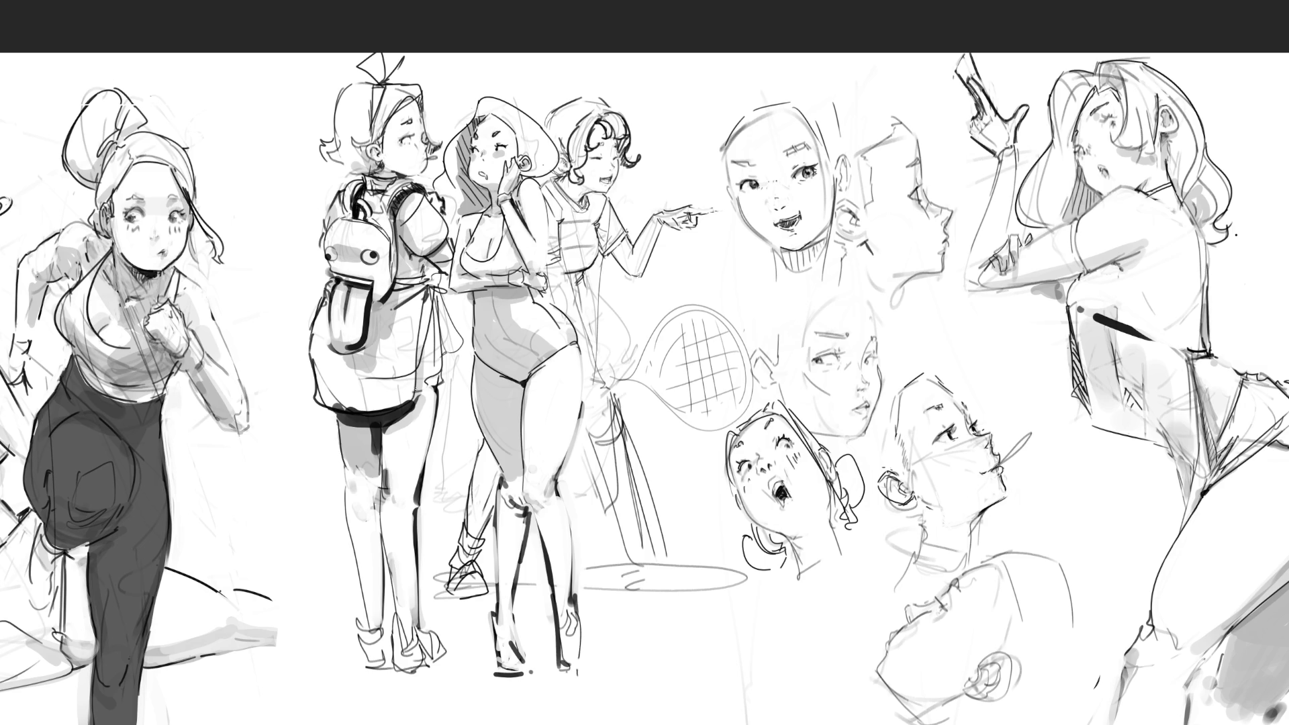
{"action": "left_click_drag", "start_coordinate": [411, 392], "coordinate": [440, 386]}
{"action": "mouse_move", "coordinate": [444, 291]}
{"action": "left_mouse_down"}
{"action": "mouse_move", "coordinate": [434, 351]}
{"action": "mouse_move", "coordinate": [467, 351]}
{"action": "mouse_move", "coordinate": [461, 360]}
{"action": "left_mouse_up"}
{"action": "key", "text": "ctrl+z"}
{"action": "key", "text": "ctrl+z"}
{"action": "key", "text": "ctrl+z"}
{"action": "left_click_drag", "start_coordinate": [435, 283], "coordinate": [461, 340]}
{"action": "key", "text": "ctrl+z"}
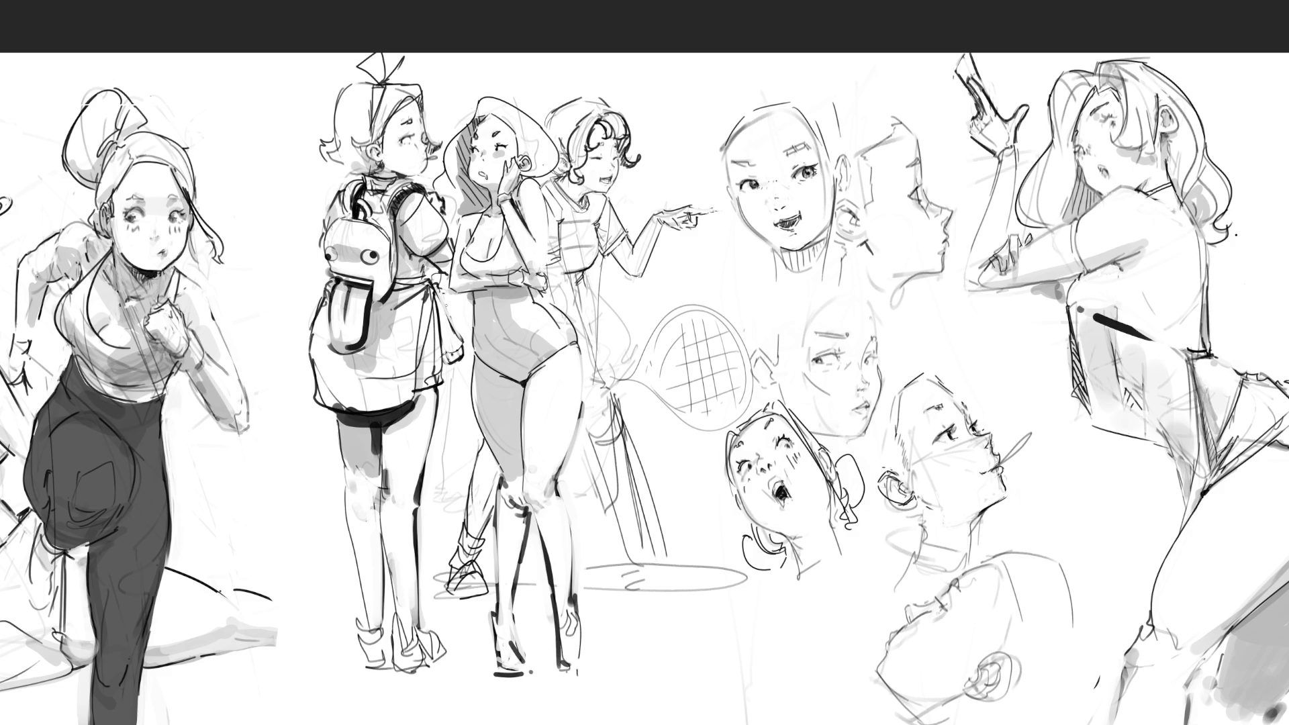
{"action": "key", "text": "ctrl+z"}
Ink the skirt-arm edge and the back figure's lower leg, then sketch a small accessory on the second girl's head.
{"action": "mouse_move", "coordinate": [436, 270]}
{"action": "left_mouse_down"}
{"action": "mouse_move", "coordinate": [447, 283]}
{"action": "mouse_move", "coordinate": [438, 263]}
{"action": "left_mouse_up"}
{"action": "mouse_move", "coordinate": [393, 637]}
{"action": "left_mouse_down"}
{"action": "mouse_move", "coordinate": [391, 613]}
{"action": "mouse_move", "coordinate": [397, 655]}
{"action": "mouse_move", "coordinate": [395, 606]}
{"action": "mouse_move", "coordinate": [417, 623]}
{"action": "mouse_move", "coordinate": [423, 612]}
{"action": "mouse_move", "coordinate": [403, 655]}
{"action": "mouse_move", "coordinate": [395, 635]}
{"action": "mouse_move", "coordinate": [395, 665]}
{"action": "mouse_move", "coordinate": [411, 671]}
{"action": "left_mouse_up"}
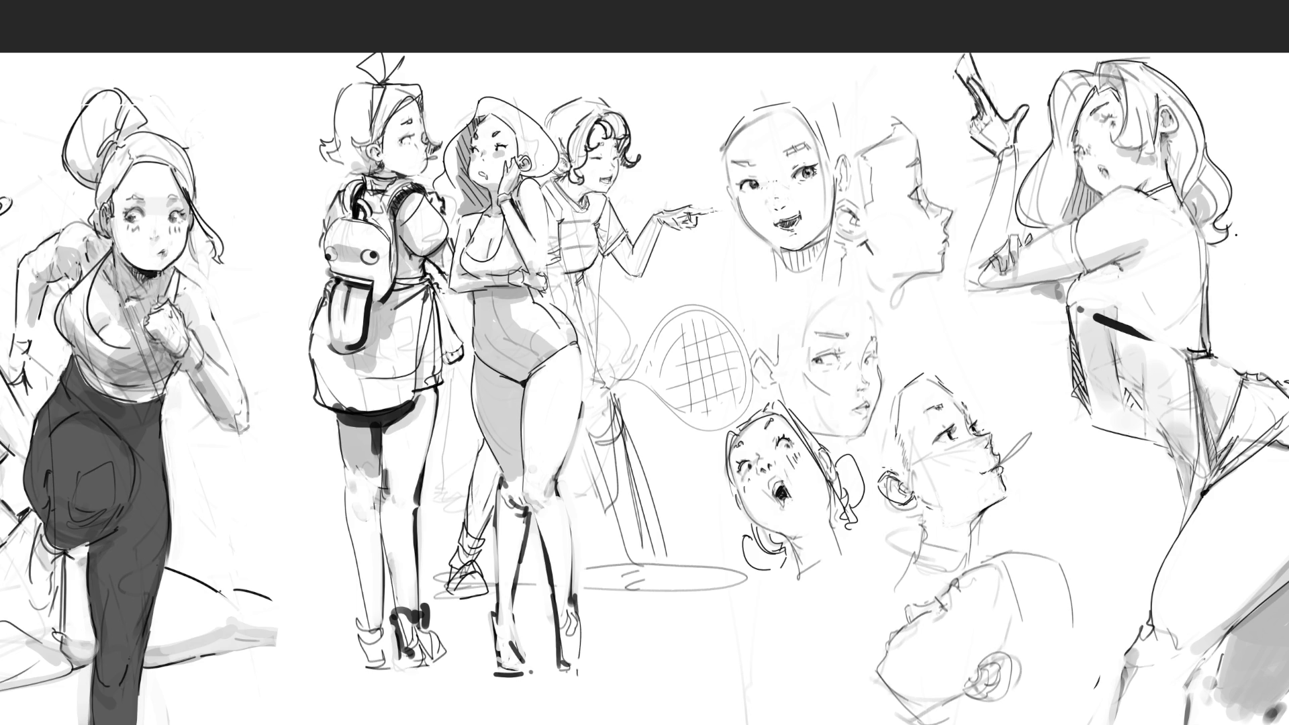
{"action": "mouse_move", "coordinate": [528, 106]}
{"action": "left_mouse_down"}
{"action": "mouse_move", "coordinate": [528, 143]}
{"action": "mouse_move", "coordinate": [535, 102]}
{"action": "left_mouse_up"}
{"action": "left_click_drag", "start_coordinate": [463, 119], "coordinate": [472, 110]}
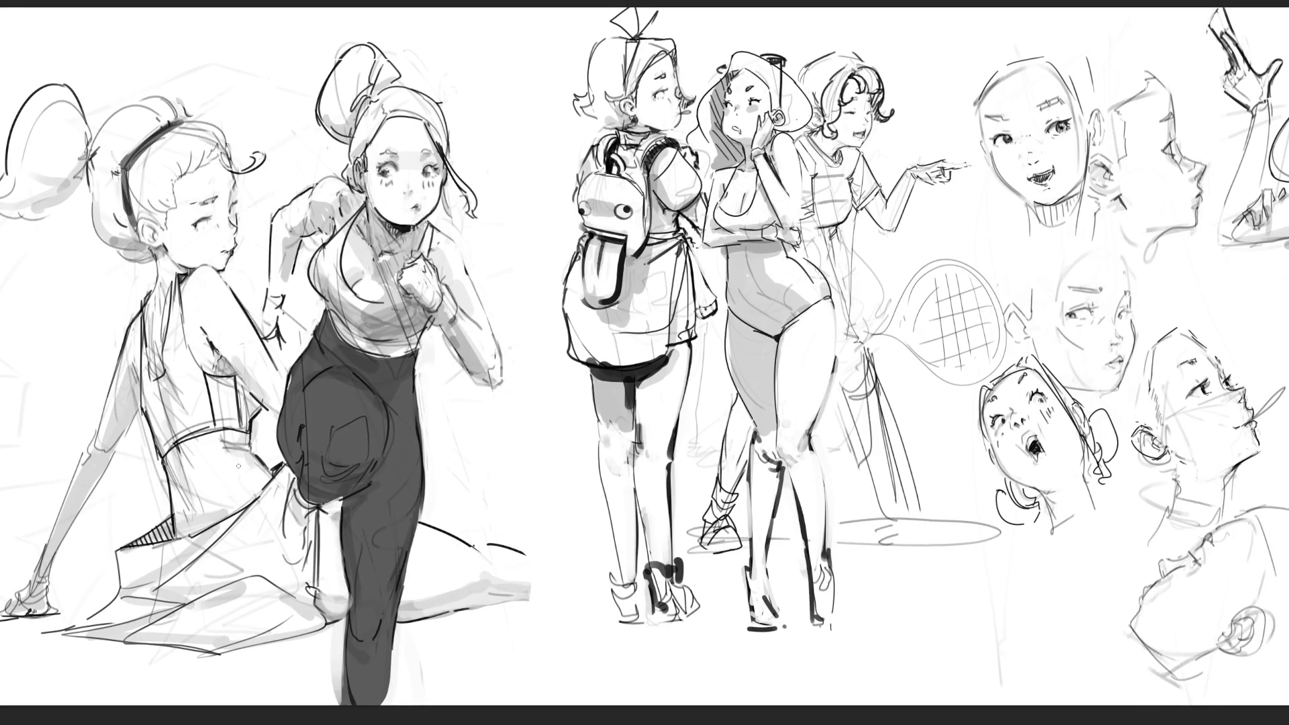
Lighten a small patch on the running girl's thigh outline.
{"action": "left_click_drag", "start_coordinate": [221, 439], "coordinate": [238, 450]}
Darken the running girl's hip, thigh, leg, ankle and shoe contours in dark line.
{"action": "left_click_drag", "start_coordinate": [271, 475], "coordinate": [280, 467]}
{"action": "mouse_move", "coordinate": [293, 503]}
{"action": "left_mouse_down"}
{"action": "mouse_move", "coordinate": [288, 519]}
{"action": "mouse_move", "coordinate": [311, 520]}
{"action": "mouse_move", "coordinate": [297, 494]}
{"action": "mouse_move", "coordinate": [324, 517]}
{"action": "mouse_move", "coordinate": [302, 540]}
{"action": "left_mouse_up"}
{"action": "left_click_drag", "start_coordinate": [305, 527], "coordinate": [309, 570]}
{"action": "left_click_drag", "start_coordinate": [286, 500], "coordinate": [288, 570]}
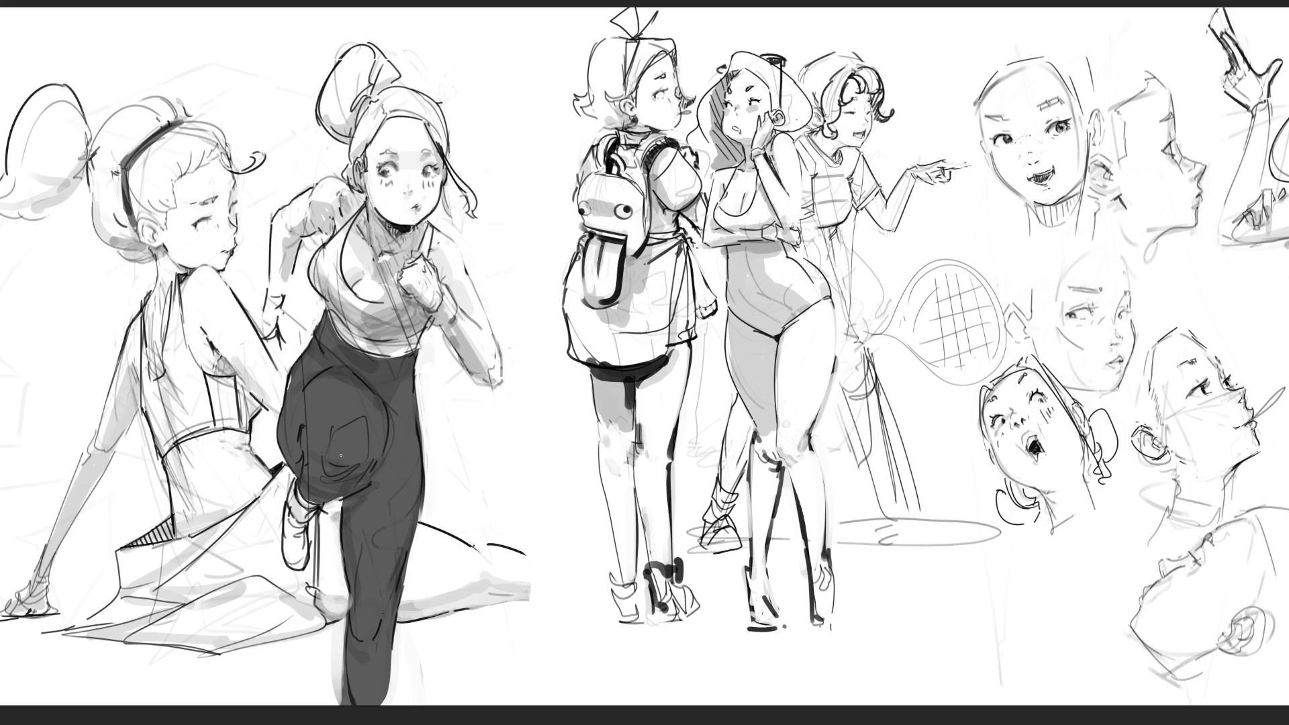
{"action": "mouse_move", "coordinate": [487, 573]}
{"action": "left_mouse_down"}
{"action": "mouse_move", "coordinate": [509, 577]}
{"action": "mouse_move", "coordinate": [516, 607]}
{"action": "mouse_move", "coordinate": [553, 610]}
{"action": "left_mouse_up"}
{"action": "left_click_drag", "start_coordinate": [481, 546], "coordinate": [603, 578]}
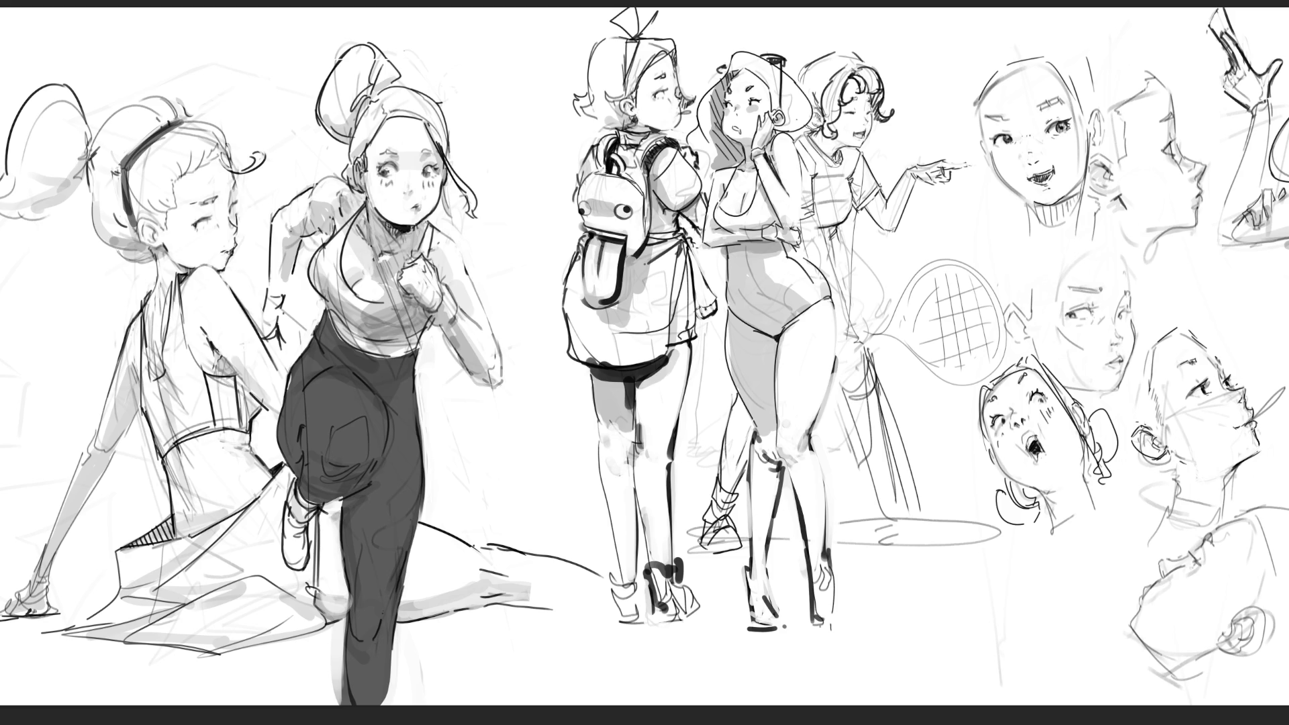
{"action": "left_click_drag", "start_coordinate": [325, 619], "coordinate": [338, 624]}
{"action": "left_click_drag", "start_coordinate": [316, 606], "coordinate": [325, 616]}
Erase grey shading at the kneeling figure's foot and draw the seated girl's neck and shoulder line.
{"action": "left_click_drag", "start_coordinate": [319, 607], "coordinate": [327, 617]}
{"action": "left_click_drag", "start_coordinate": [165, 253], "coordinate": [172, 268]}
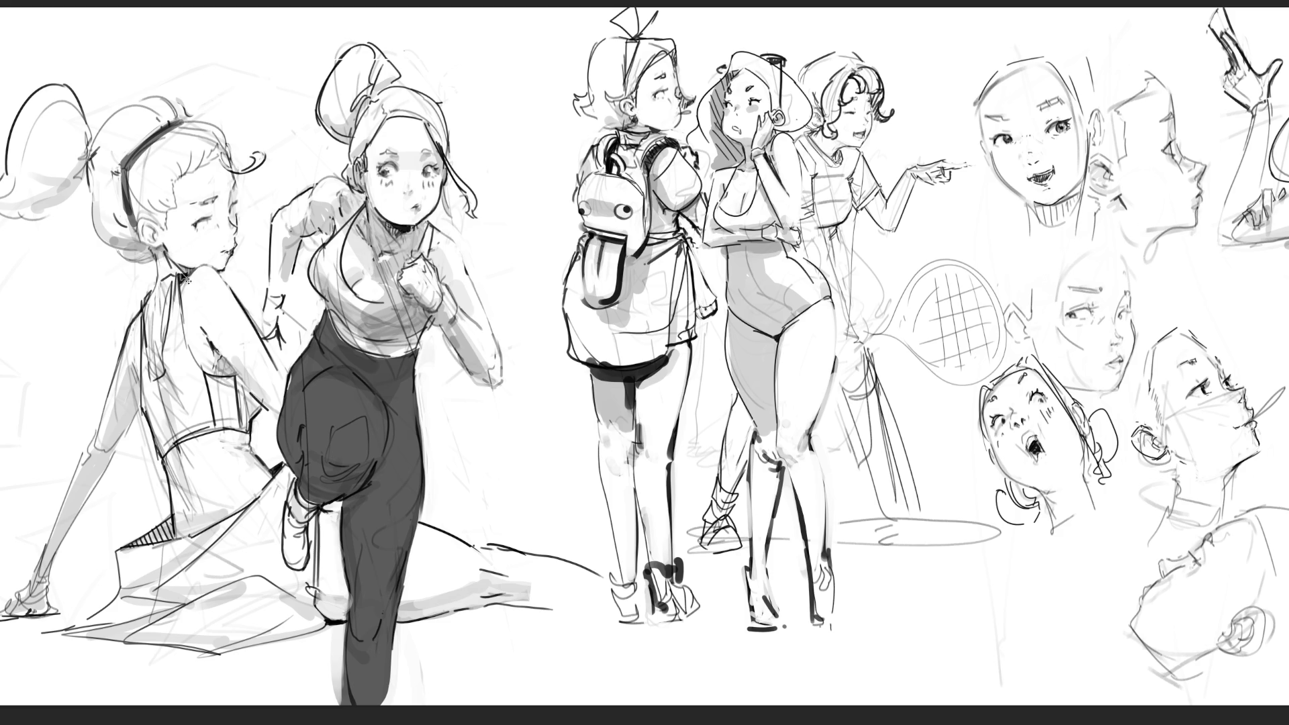
{"action": "left_click_drag", "start_coordinate": [165, 273], "coordinate": [179, 280]}
{"action": "key", "text": "ctrl+z"}
Lighten the backpack girl's leg outline, darken her right shoe's bottom edge and ink her inner leg.
{"action": "left_click_drag", "start_coordinate": [598, 440], "coordinate": [599, 452]}
{"action": "mouse_move", "coordinate": [602, 497]}
{"action": "left_mouse_down"}
{"action": "mouse_move", "coordinate": [615, 571]}
{"action": "mouse_move", "coordinate": [638, 572]}
{"action": "mouse_move", "coordinate": [644, 593]}
{"action": "mouse_move", "coordinate": [613, 620]}
{"action": "mouse_move", "coordinate": [691, 617]}
{"action": "mouse_move", "coordinate": [686, 578]}
{"action": "mouse_move", "coordinate": [701, 575]}
{"action": "mouse_move", "coordinate": [712, 606]}
{"action": "mouse_move", "coordinate": [704, 585]}
{"action": "left_mouse_up"}
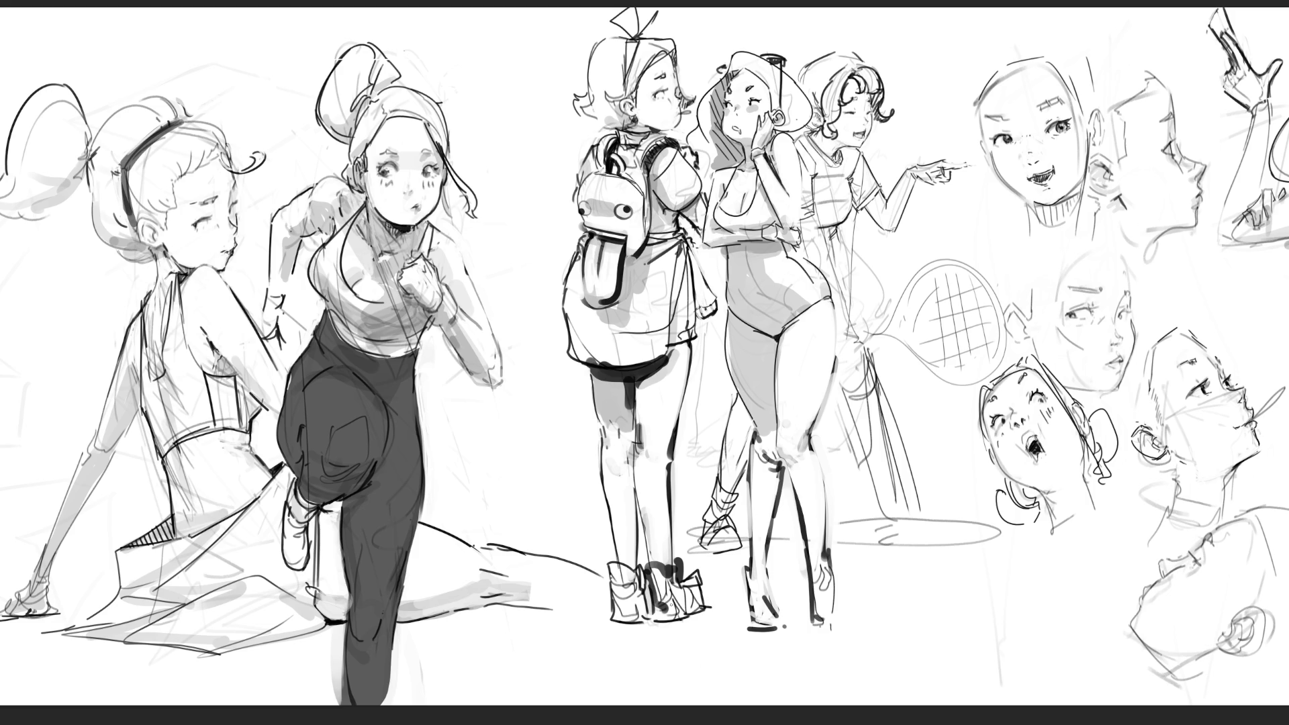
{"action": "left_click_drag", "start_coordinate": [653, 624], "coordinate": [692, 613]}
{"action": "left_click_drag", "start_coordinate": [644, 529], "coordinate": [645, 554]}
{"action": "key", "text": "ctrl+z"}
{"action": "left_click_drag", "start_coordinate": [646, 447], "coordinate": [636, 527]}
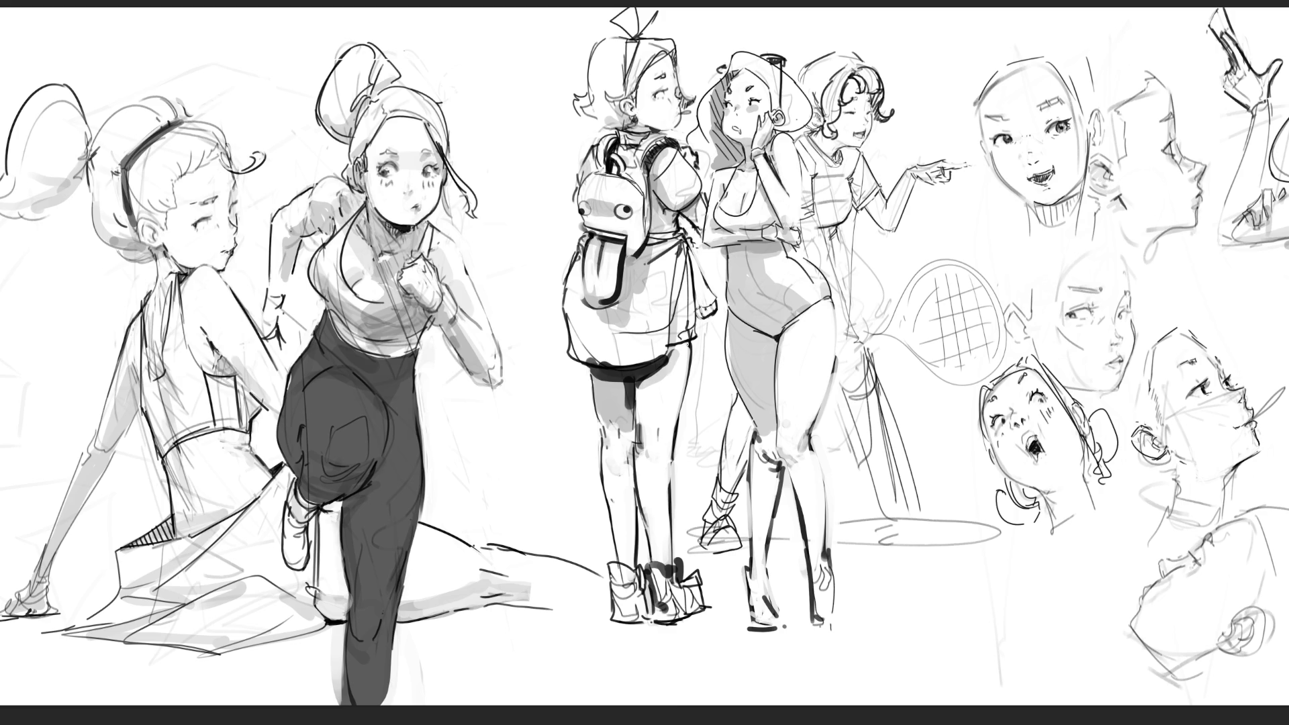
{"action": "left_click_drag", "start_coordinate": [694, 340], "coordinate": [688, 361]}
{"action": "key", "text": "ctrl+z"}
{"action": "key", "text": "ctrl+z"}
Lasso-select the two right-hand girls and move them down and right.
{"action": "mouse_move", "coordinate": [926, 109]}
{"action": "left_mouse_down"}
{"action": "mouse_move", "coordinate": [870, 39]}
{"action": "mouse_move", "coordinate": [736, 39]}
{"action": "mouse_move", "coordinate": [706, 84]}
{"action": "mouse_move", "coordinate": [689, 147]}
{"action": "mouse_move", "coordinate": [701, 158]}
{"action": "left_mouse_up"}
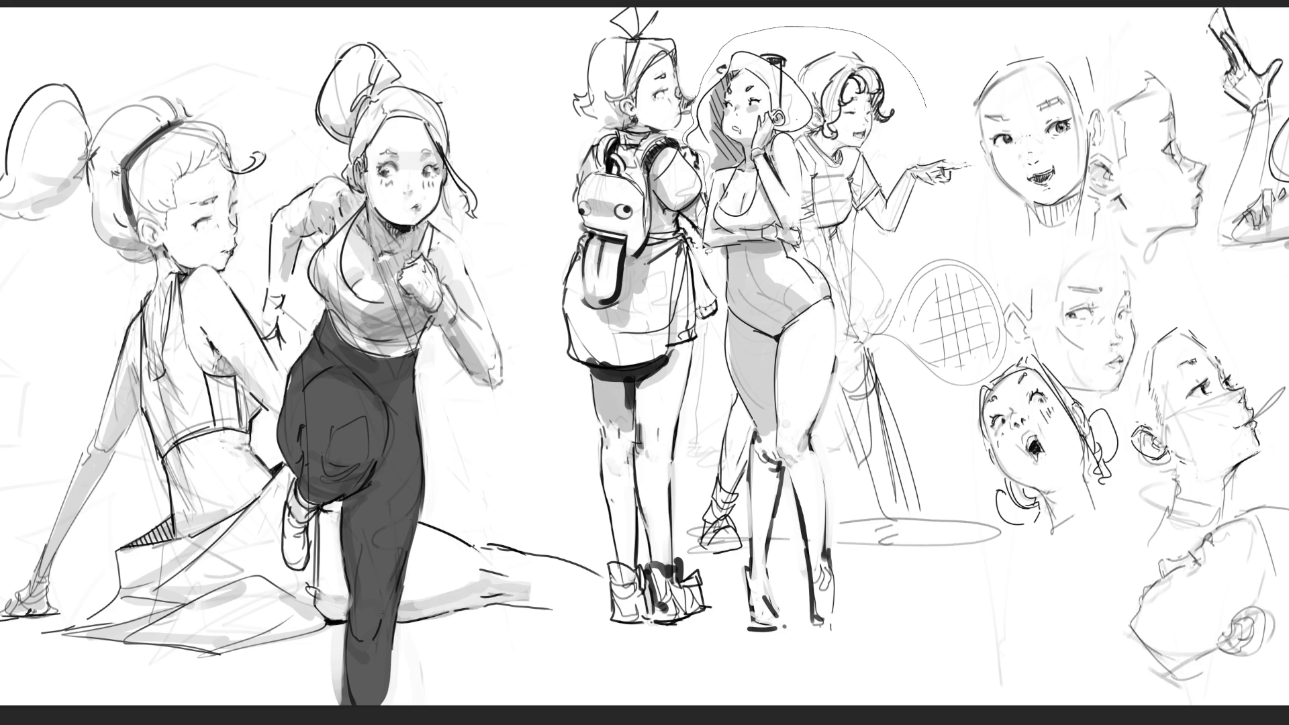
{"action": "mouse_move", "coordinate": [726, 317]}
{"action": "left_mouse_down"}
{"action": "mouse_move", "coordinate": [683, 542]}
{"action": "mouse_move", "coordinate": [712, 571]}
{"action": "mouse_move", "coordinate": [1029, 625]}
{"action": "mouse_move", "coordinate": [1145, 77]}
{"action": "mouse_move", "coordinate": [1088, 60]}
{"action": "left_mouse_up"}
{"action": "key", "text": "ctrl+t"}
{"action": "mouse_move", "coordinate": [803, 121]}
{"action": "left_mouse_down"}
{"action": "mouse_move", "coordinate": [853, 161]}
{"action": "mouse_move", "coordinate": [845, 82]}
{"action": "left_mouse_up"}
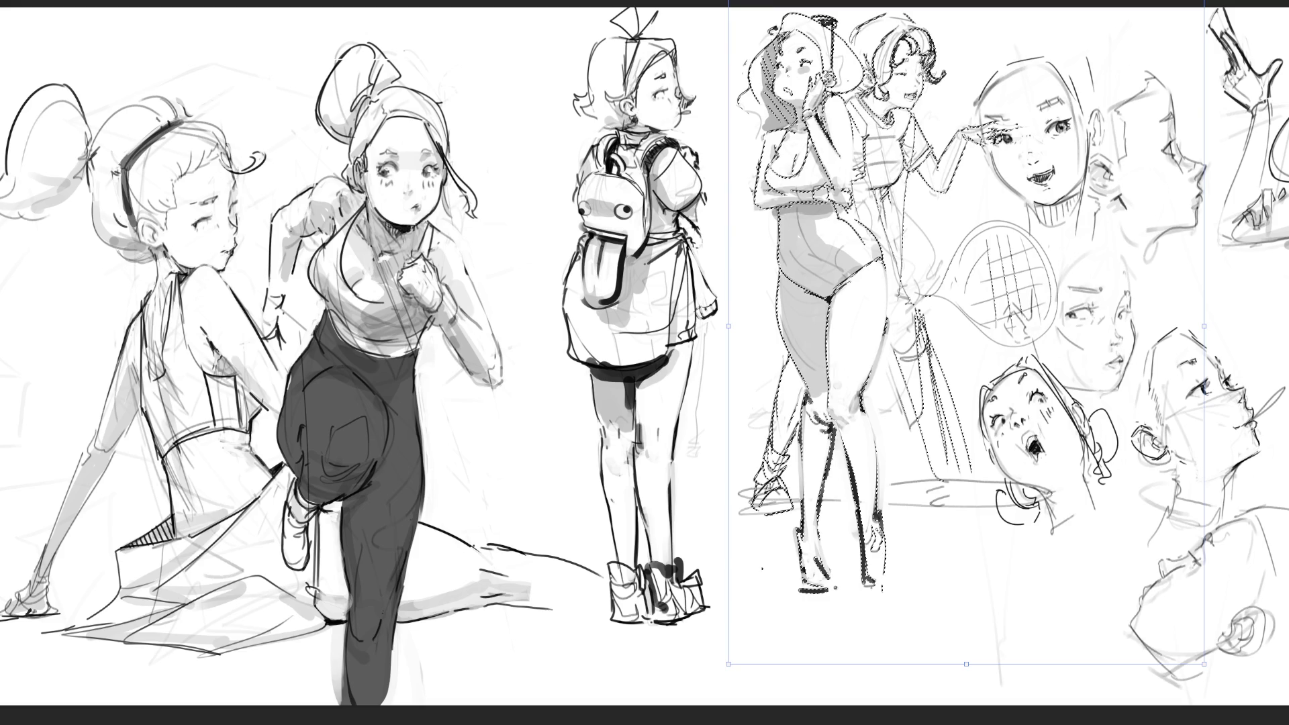
Nudge the two girls slightly left and down and commit the transform.
{"action": "left_click_drag", "start_coordinate": [845, 82], "coordinate": [837, 88]}
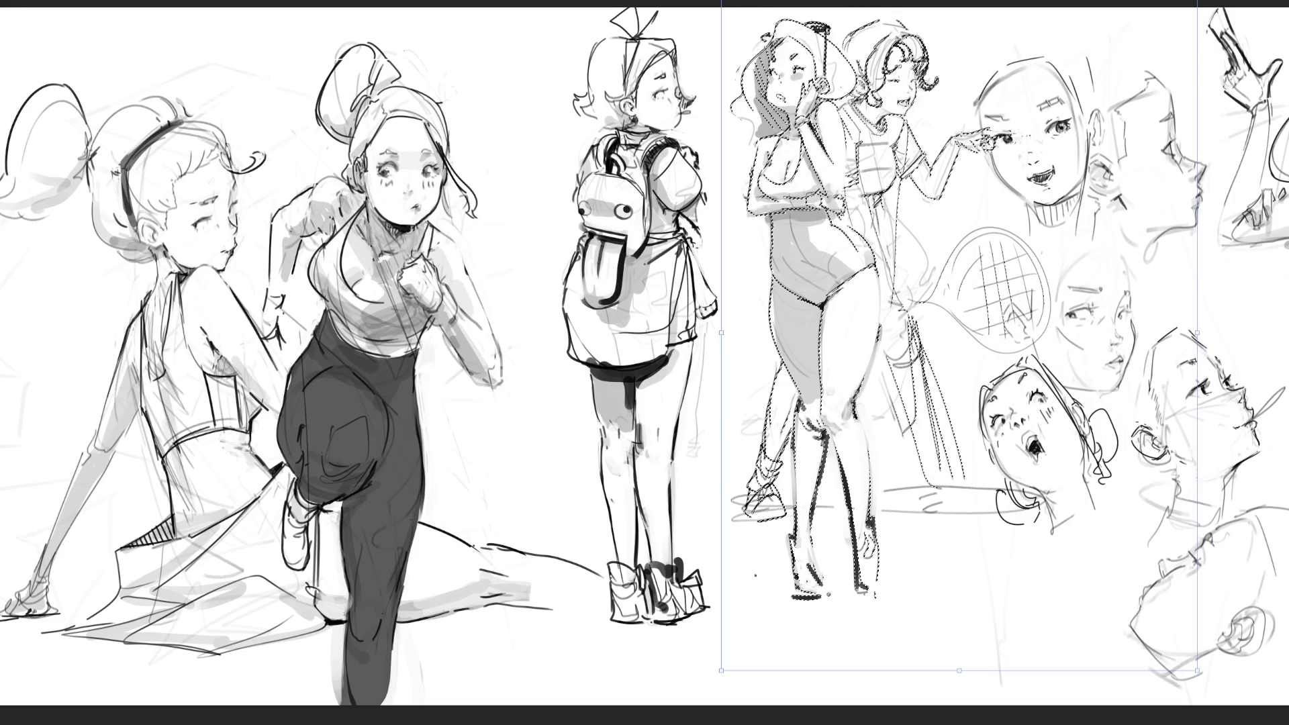
{"action": "key", "text": "Return"}
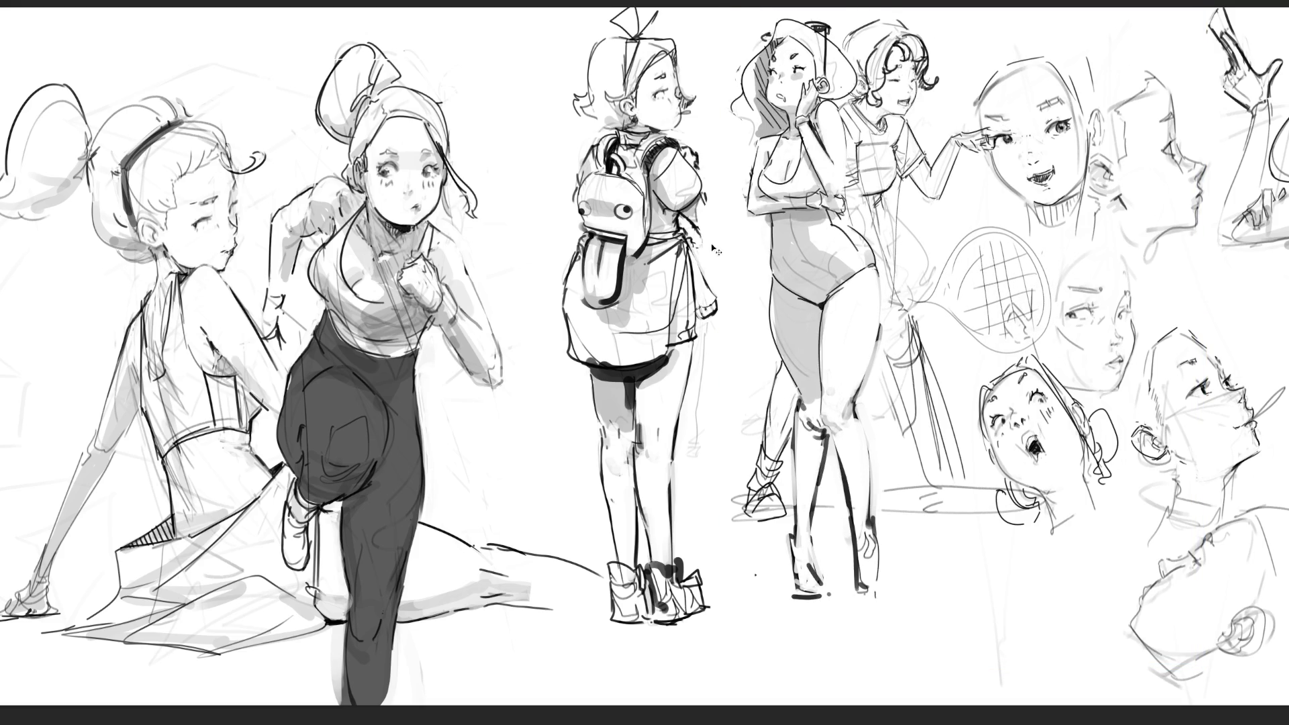
Select the backpack girl, shift her left and down, deselect, and start darkening her chest contour.
{"action": "mouse_move", "coordinate": [732, 238]}
{"action": "left_mouse_down"}
{"action": "mouse_move", "coordinate": [703, 10]}
{"action": "mouse_move", "coordinate": [532, 319]}
{"action": "mouse_move", "coordinate": [735, 671]}
{"action": "mouse_move", "coordinate": [730, 463]}
{"action": "left_mouse_up"}
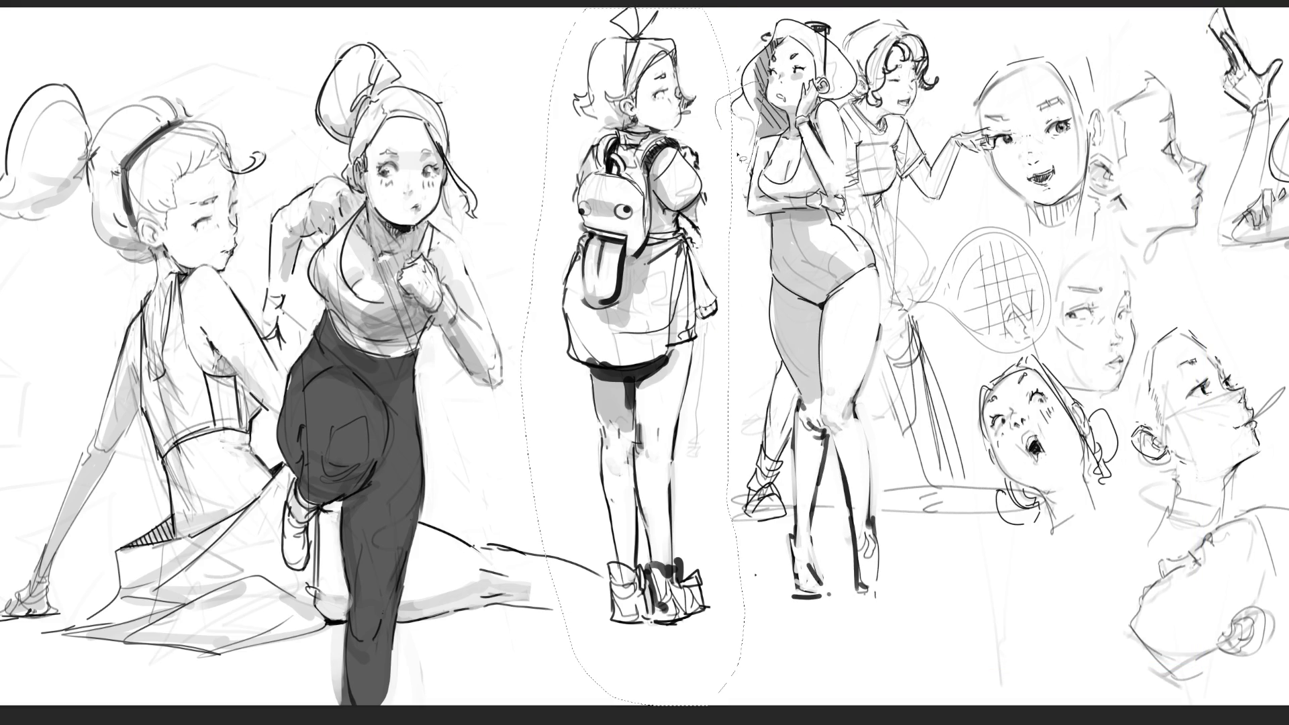
{"action": "key", "text": "ctrl+t"}
{"action": "left_click_drag", "start_coordinate": [621, 210], "coordinate": [588, 260]}
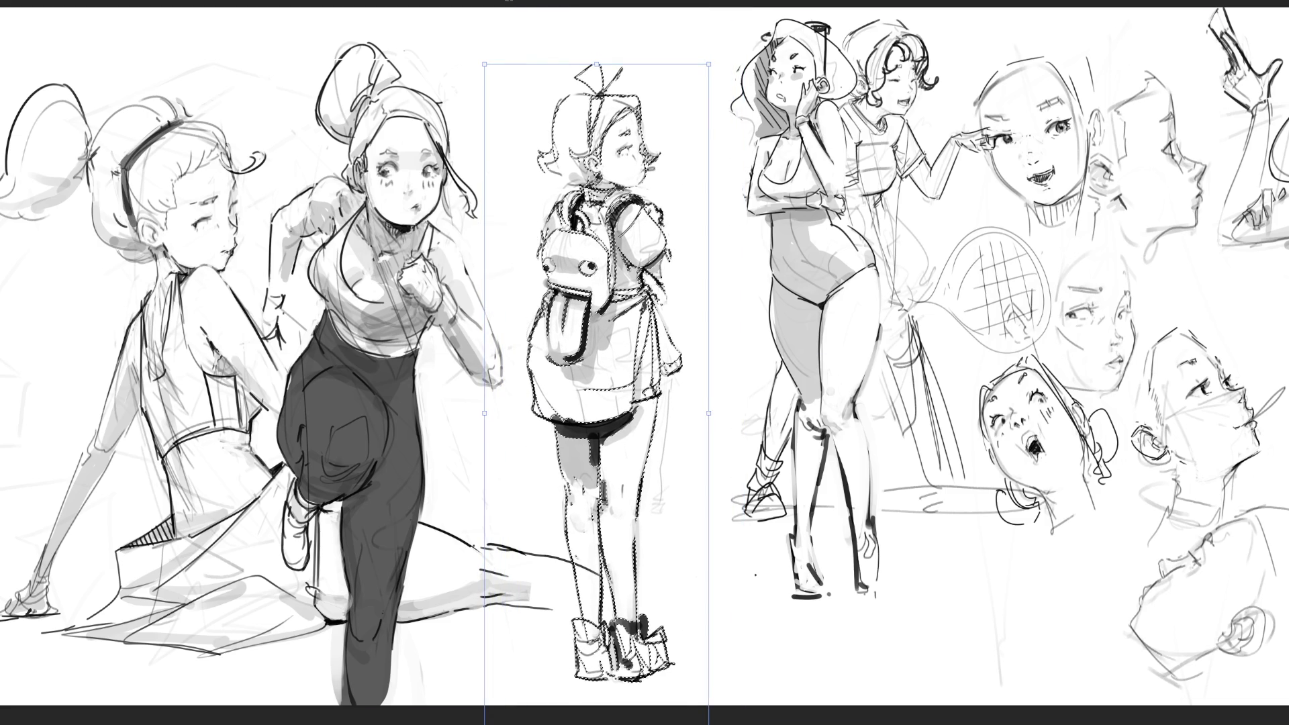
{"action": "key", "text": "Return"}
{"action": "key", "text": "ctrl+d"}
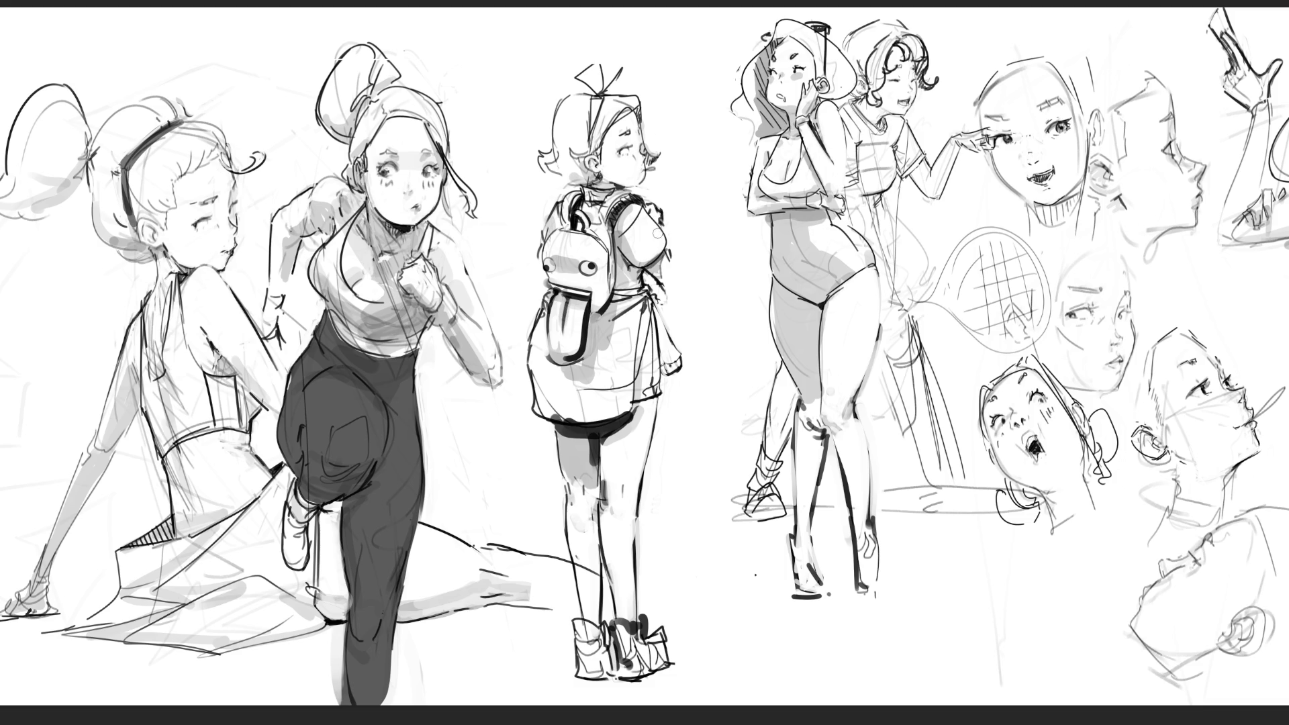
{"action": "left_click_drag", "start_coordinate": [658, 219], "coordinate": [661, 250]}
Darken the chest contour, backpack top and right straps and right edge, and draw a ground line.
{"action": "mouse_move", "coordinate": [661, 252]}
{"action": "left_mouse_down"}
{"action": "mouse_move", "coordinate": [673, 297]}
{"action": "mouse_move", "coordinate": [661, 295]}
{"action": "mouse_move", "coordinate": [679, 293]}
{"action": "mouse_move", "coordinate": [680, 273]}
{"action": "mouse_move", "coordinate": [680, 295]}
{"action": "left_mouse_up"}
{"action": "mouse_move", "coordinate": [546, 258]}
{"action": "left_mouse_down"}
{"action": "mouse_move", "coordinate": [586, 253]}
{"action": "mouse_move", "coordinate": [574, 251]}
{"action": "left_mouse_up"}
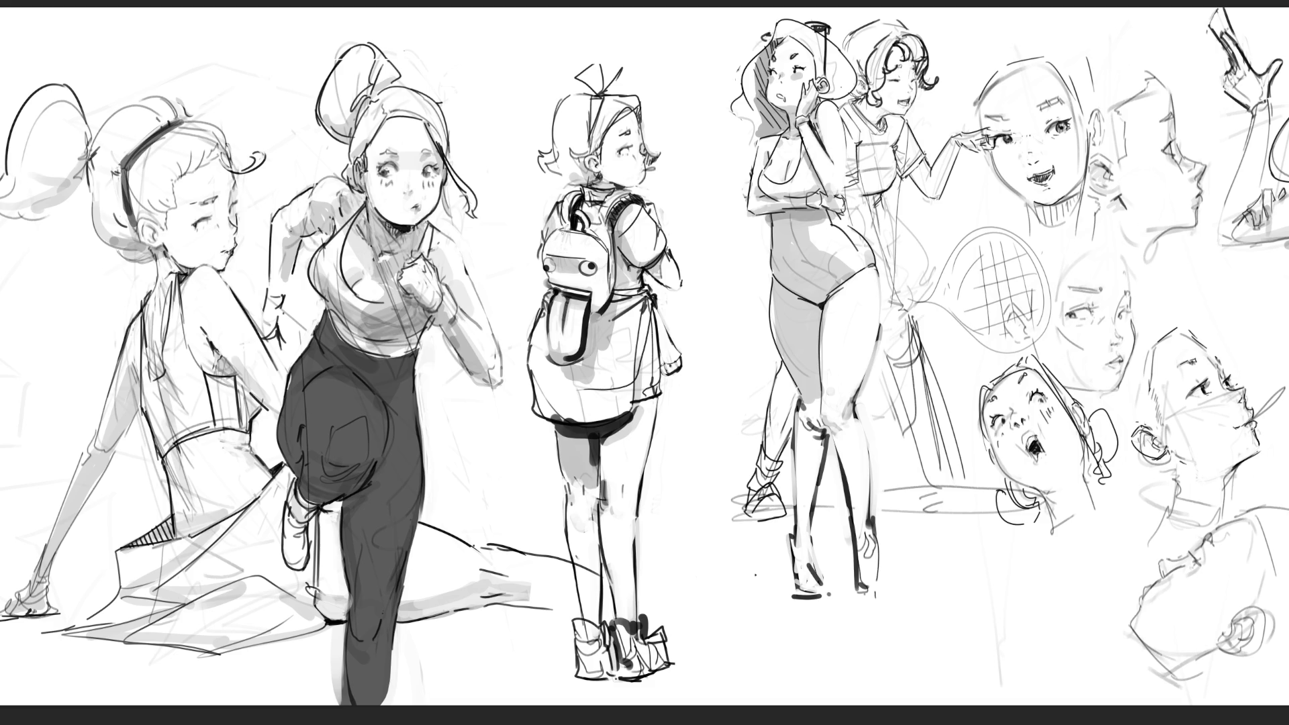
{"action": "mouse_move", "coordinate": [591, 227]}
{"action": "left_mouse_down"}
{"action": "mouse_move", "coordinate": [604, 222]}
{"action": "mouse_move", "coordinate": [543, 241]}
{"action": "left_mouse_up"}
{"action": "left_click_drag", "start_coordinate": [603, 206], "coordinate": [599, 225]}
{"action": "left_click_drag", "start_coordinate": [615, 230], "coordinate": [613, 290]}
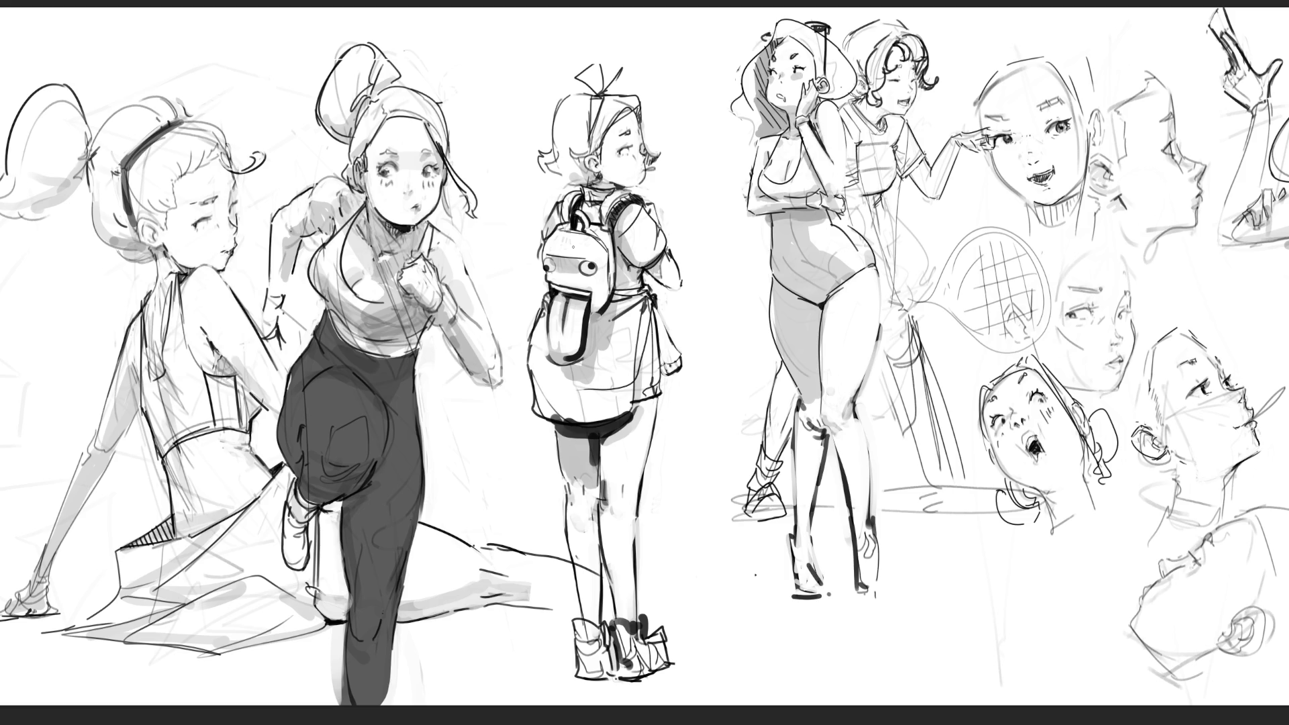
{"action": "mouse_move", "coordinate": [761, 600]}
{"action": "left_mouse_down"}
{"action": "mouse_move", "coordinate": [893, 592]}
{"action": "mouse_move", "coordinate": [907, 614]}
{"action": "left_mouse_up"}
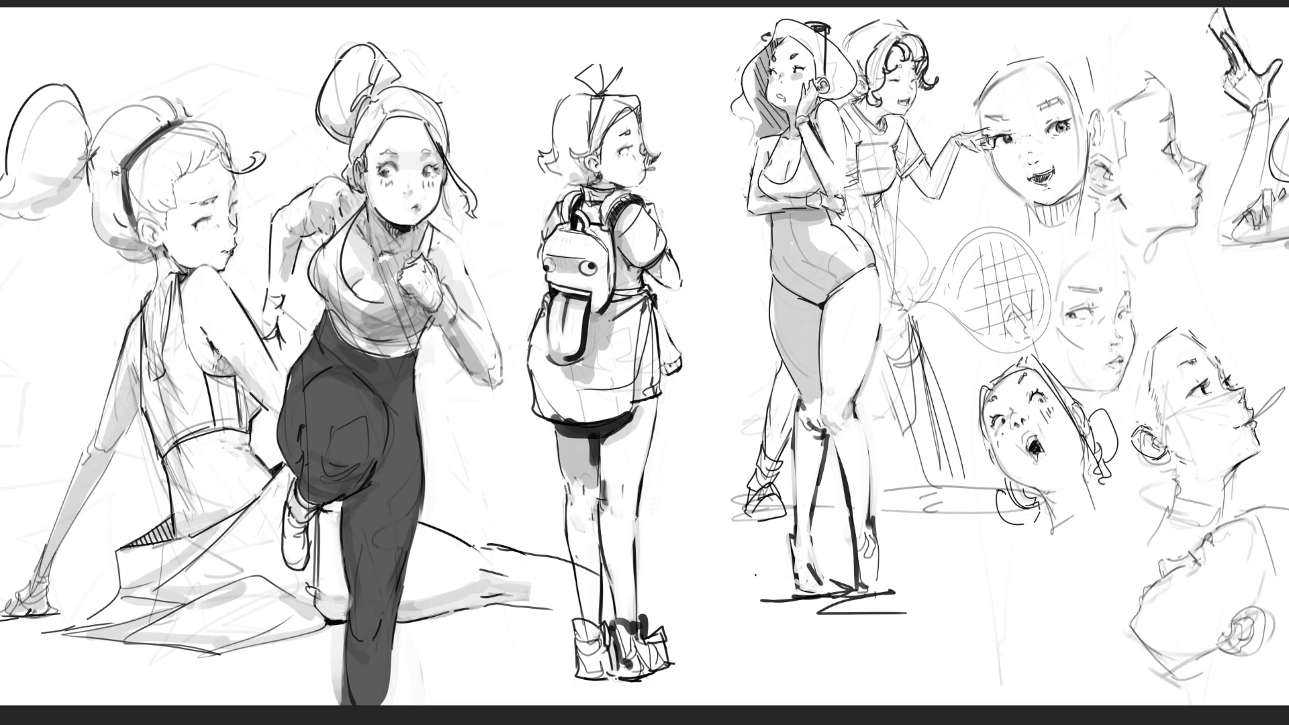
Draw a long leg line beside the racket ending in a shoe.
{"action": "mouse_move", "coordinate": [895, 238]}
{"action": "left_mouse_down"}
{"action": "mouse_move", "coordinate": [904, 347]}
{"action": "mouse_move", "coordinate": [881, 374]}
{"action": "mouse_move", "coordinate": [890, 358]}
{"action": "mouse_move", "coordinate": [905, 374]}
{"action": "mouse_move", "coordinate": [919, 357]}
{"action": "mouse_move", "coordinate": [974, 512]}
{"action": "left_mouse_up"}
{"action": "left_click_drag", "start_coordinate": [894, 370], "coordinate": [973, 521]}
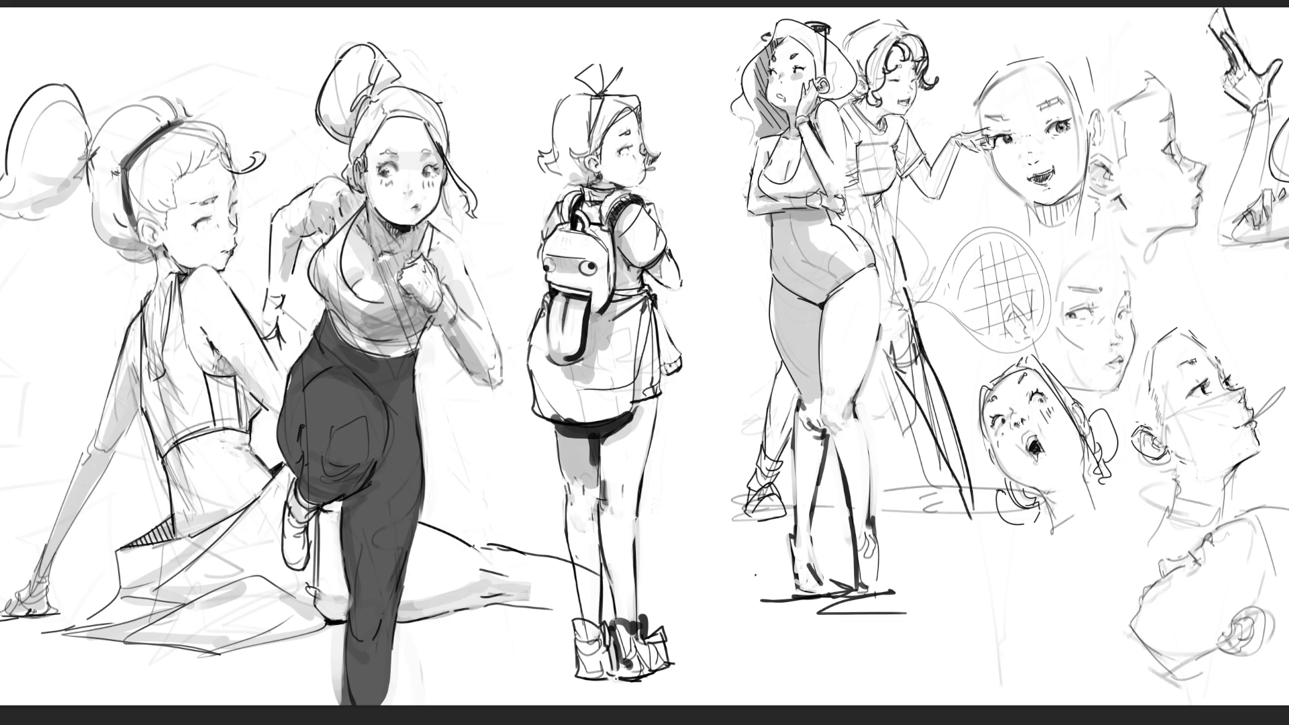
{"action": "left_click_drag", "start_coordinate": [952, 465], "coordinate": [982, 527]}
{"action": "mouse_move", "coordinate": [959, 497]}
{"action": "left_mouse_down"}
{"action": "mouse_move", "coordinate": [947, 537]}
{"action": "mouse_move", "coordinate": [969, 551]}
{"action": "left_mouse_up"}
{"action": "mouse_move", "coordinate": [953, 545]}
{"action": "left_mouse_down"}
{"action": "mouse_move", "coordinate": [960, 519]}
{"action": "mouse_move", "coordinate": [977, 550]}
{"action": "left_mouse_up"}
{"action": "mouse_move", "coordinate": [968, 553]}
{"action": "left_mouse_down"}
{"action": "mouse_move", "coordinate": [982, 525]}
{"action": "mouse_move", "coordinate": [980, 549]}
{"action": "left_mouse_up"}
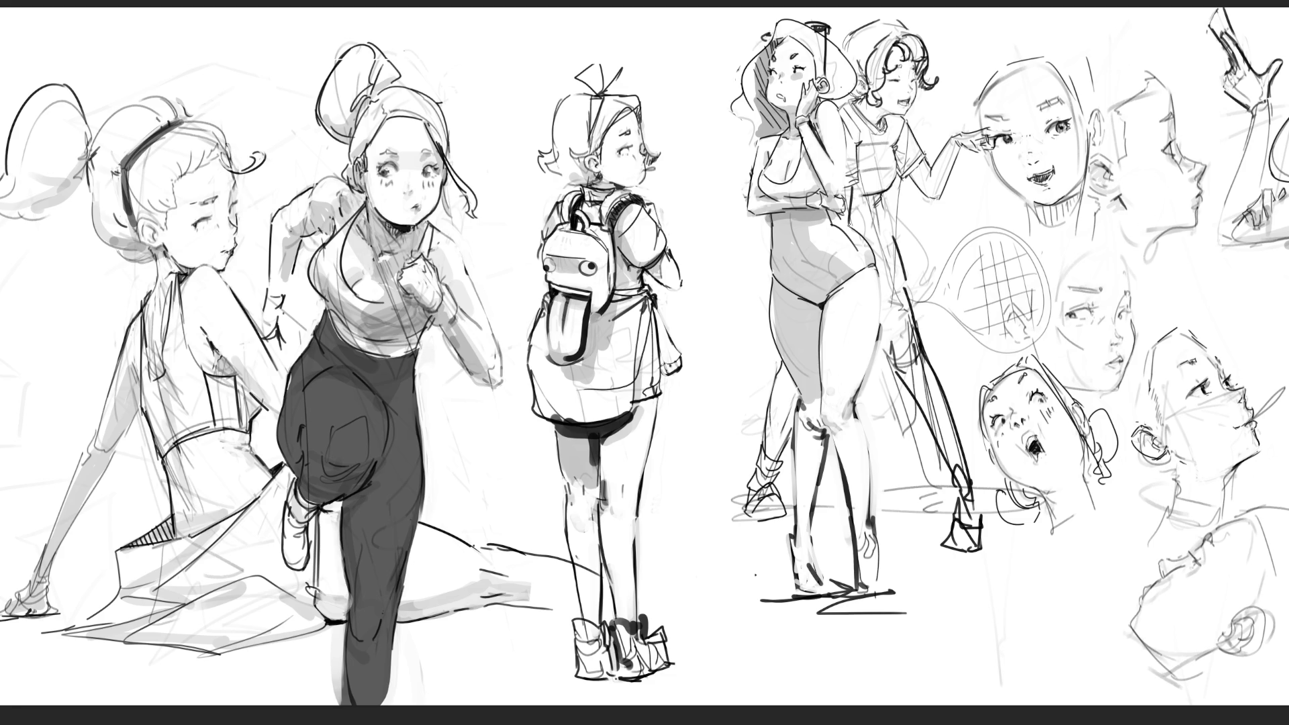
Redraw the waist stroke and shade down the second figure's leg and the back figure's rear leg.
{"action": "key", "text": "ctrl+z"}
{"action": "mouse_move", "coordinate": [854, 201]}
{"action": "left_mouse_down"}
{"action": "mouse_move", "coordinate": [873, 195]}
{"action": "mouse_move", "coordinate": [863, 212]}
{"action": "left_mouse_up"}
{"action": "left_click_drag", "start_coordinate": [879, 321], "coordinate": [906, 306]}
{"action": "mouse_move", "coordinate": [908, 242]}
{"action": "left_mouse_down"}
{"action": "mouse_move", "coordinate": [899, 315]}
{"action": "mouse_move", "coordinate": [901, 290]}
{"action": "mouse_move", "coordinate": [879, 305]}
{"action": "mouse_move", "coordinate": [910, 315]}
{"action": "left_mouse_up"}
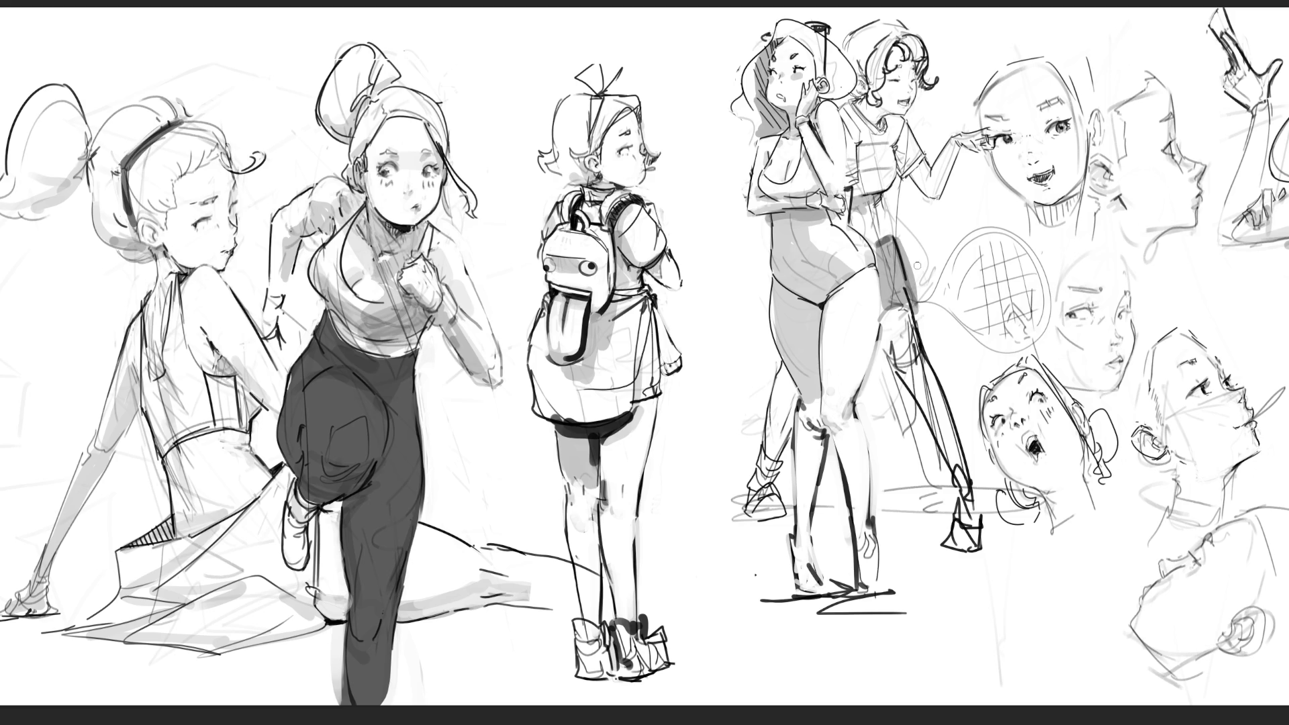
{"action": "mouse_move", "coordinate": [896, 365]}
{"action": "left_mouse_down"}
{"action": "mouse_move", "coordinate": [913, 369]}
{"action": "mouse_move", "coordinate": [970, 536]}
{"action": "left_mouse_up"}
{"action": "mouse_move", "coordinate": [796, 391]}
{"action": "left_mouse_down"}
{"action": "mouse_move", "coordinate": [752, 518]}
{"action": "mouse_move", "coordinate": [779, 518]}
{"action": "left_mouse_up"}
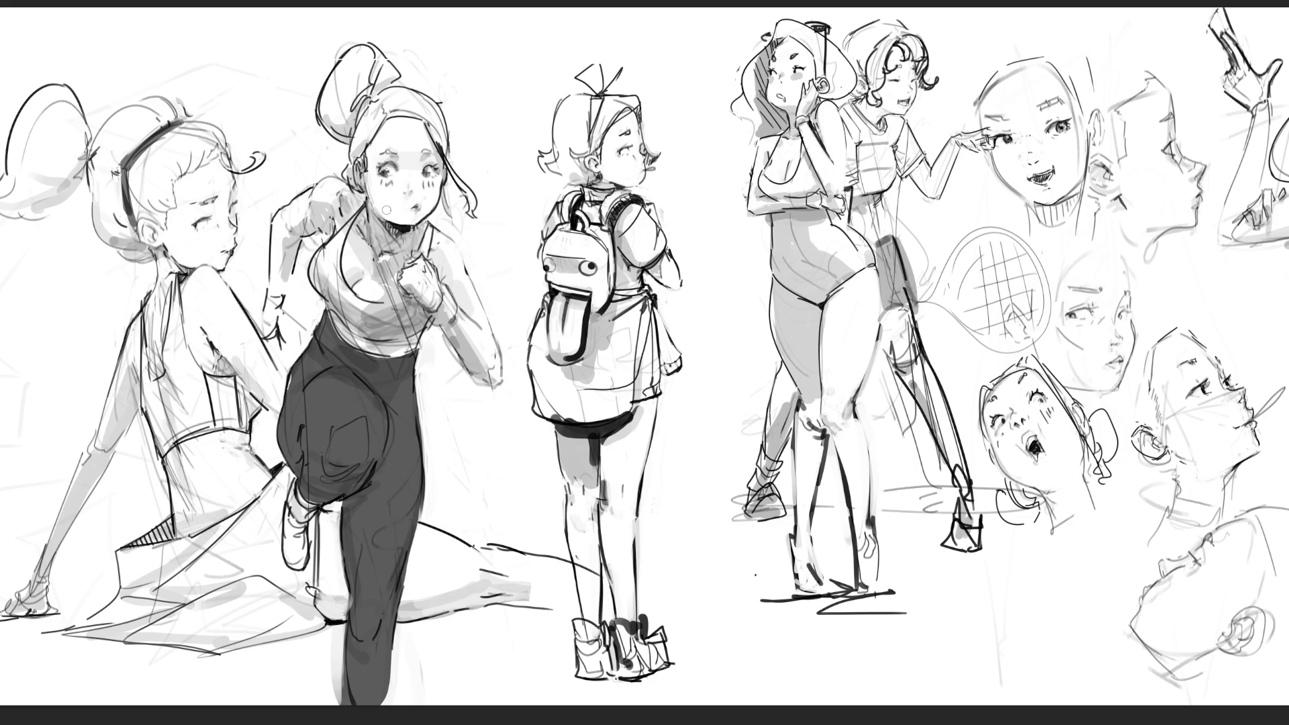
Redraw the running girl's jaw line in dark strokes and darken her fist.
{"action": "mouse_move", "coordinate": [377, 202]}
{"action": "left_mouse_down"}
{"action": "mouse_move", "coordinate": [405, 226]}
{"action": "mouse_move", "coordinate": [384, 218]}
{"action": "mouse_move", "coordinate": [422, 225]}
{"action": "left_mouse_up"}
{"action": "key", "text": "ctrl+z"}
{"action": "left_click_drag", "start_coordinate": [373, 205], "coordinate": [396, 234]}
{"action": "left_click_drag", "start_coordinate": [423, 265], "coordinate": [427, 274]}
Add a dark mark under the running girl's chin and retouch the backpack girl's hair bow.
{"action": "left_click_drag", "start_coordinate": [378, 204], "coordinate": [409, 227]}
{"action": "key", "text": "ctrl+z"}
{"action": "left_click_drag", "start_coordinate": [387, 219], "coordinate": [405, 224]}
{"action": "left_click_drag", "start_coordinate": [624, 69], "coordinate": [615, 86]}
{"action": "key", "text": "ctrl+z"}
Draw hair strands near the backpack girl's face and a mark beside her eye.
{"action": "left_click_drag", "start_coordinate": [612, 138], "coordinate": [607, 153]}
{"action": "key", "text": "ctrl+z"}
{"action": "left_click_drag", "start_coordinate": [612, 144], "coordinate": [608, 171]}
{"action": "key", "text": "ctrl+z"}
{"action": "key", "text": "ctrl+z"}
Hatch the backpack girl's headband and shade the area under her chin.
{"action": "key", "text": "ctrl+z"}
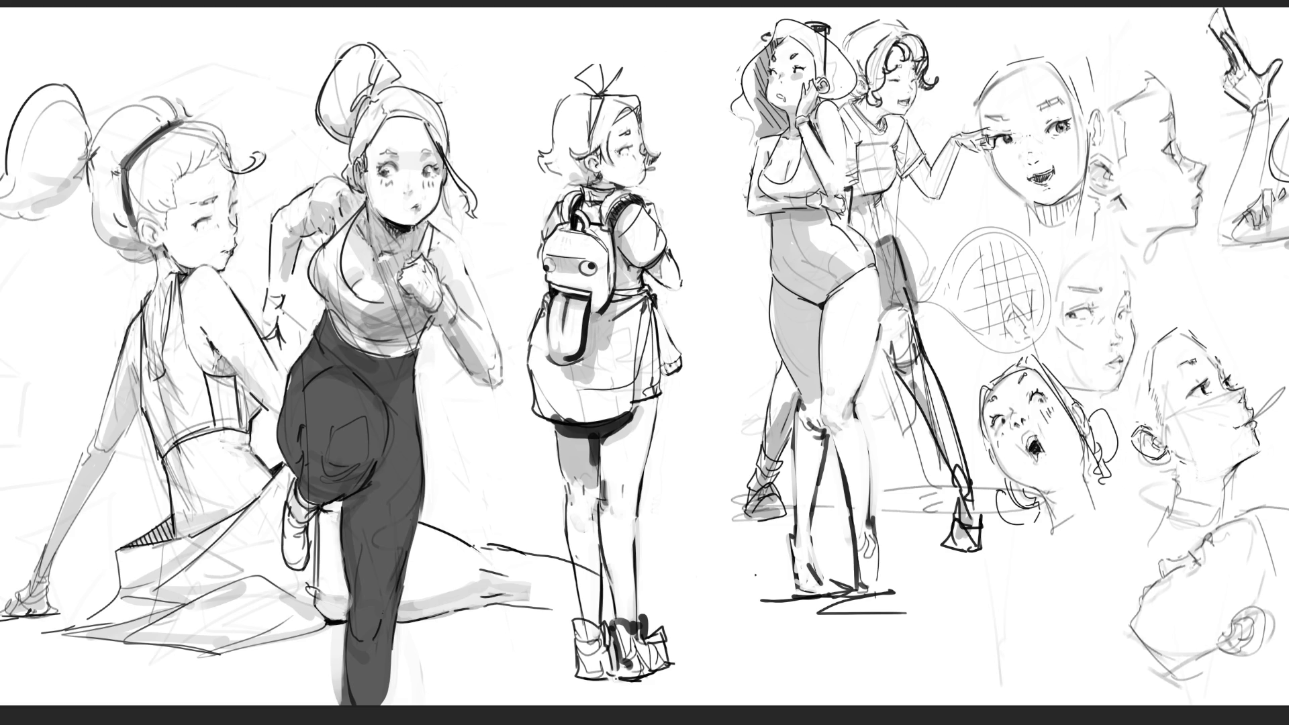
{"action": "left_click_drag", "start_coordinate": [614, 159], "coordinate": [602, 168]}
{"action": "mouse_move", "coordinate": [597, 105]}
{"action": "left_mouse_down"}
{"action": "mouse_move", "coordinate": [589, 119]}
{"action": "mouse_move", "coordinate": [618, 92]}
{"action": "left_mouse_up"}
{"action": "left_click_drag", "start_coordinate": [622, 181], "coordinate": [644, 188]}
{"action": "left_click_drag", "start_coordinate": [614, 180], "coordinate": [634, 186]}
{"action": "key", "text": "ctrl+z"}
{"action": "key", "text": "ctrl+z"}
{"action": "left_click_drag", "start_coordinate": [629, 182], "coordinate": [644, 189]}
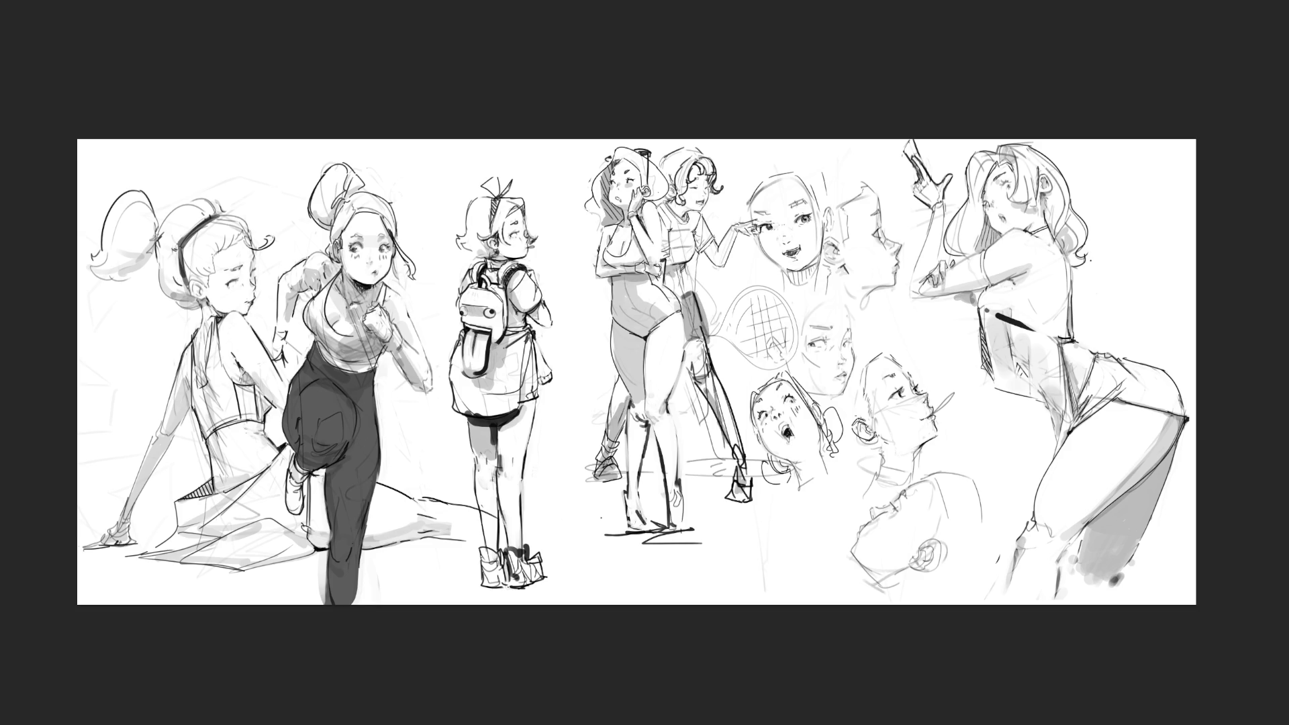
Ink dark strokes over the small ear sketch at lower right, removing stray hand marks.
{"action": "mouse_move", "coordinate": [904, 548]}
{"action": "left_mouse_down"}
{"action": "mouse_move", "coordinate": [930, 541]}
{"action": "mouse_move", "coordinate": [912, 574]}
{"action": "mouse_move", "coordinate": [902, 560]}
{"action": "mouse_move", "coordinate": [928, 540]}
{"action": "left_mouse_up"}
{"action": "mouse_move", "coordinate": [898, 547]}
{"action": "left_mouse_down"}
{"action": "mouse_move", "coordinate": [909, 562]}
{"action": "mouse_move", "coordinate": [922, 549]}
{"action": "left_mouse_up"}
{"action": "key", "text": "ctrl+z"}
{"action": "key", "text": "ctrl+z"}
{"action": "key", "text": "ctrl+z"}
{"action": "key", "text": "ctrl+z"}
{"action": "key", "text": "ctrl+z"}
{"action": "left_click_drag", "start_coordinate": [917, 550], "coordinate": [881, 562]}
{"action": "mouse_move", "coordinate": [912, 563]}
{"action": "left_mouse_down"}
{"action": "mouse_move", "coordinate": [943, 538]}
{"action": "mouse_move", "coordinate": [922, 552]}
{"action": "mouse_move", "coordinate": [935, 557]}
{"action": "mouse_move", "coordinate": [930, 538]}
{"action": "mouse_move", "coordinate": [904, 566]}
{"action": "left_mouse_up"}
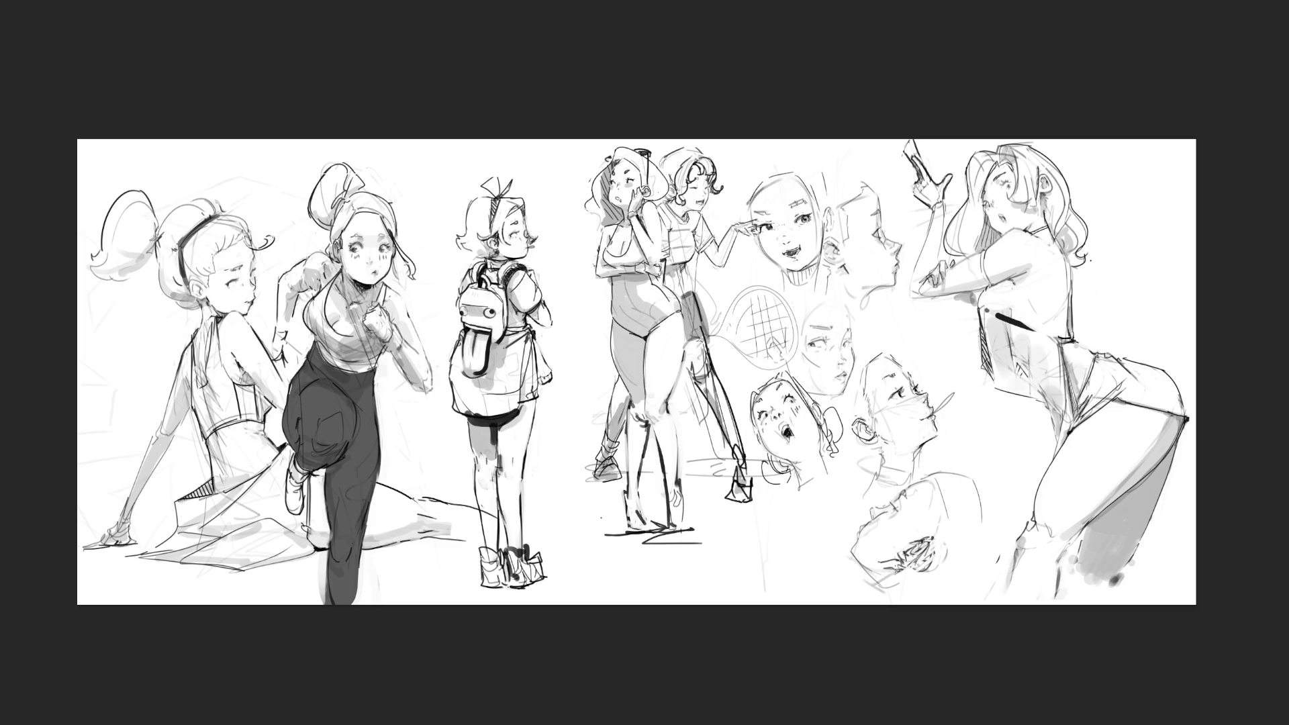
{"action": "key", "text": "ctrl+z"}
{"action": "key", "text": "ctrl+z"}
{"action": "left_click_drag", "start_coordinate": [896, 522], "coordinate": [907, 513]}
{"action": "key", "text": "ctrl+z"}
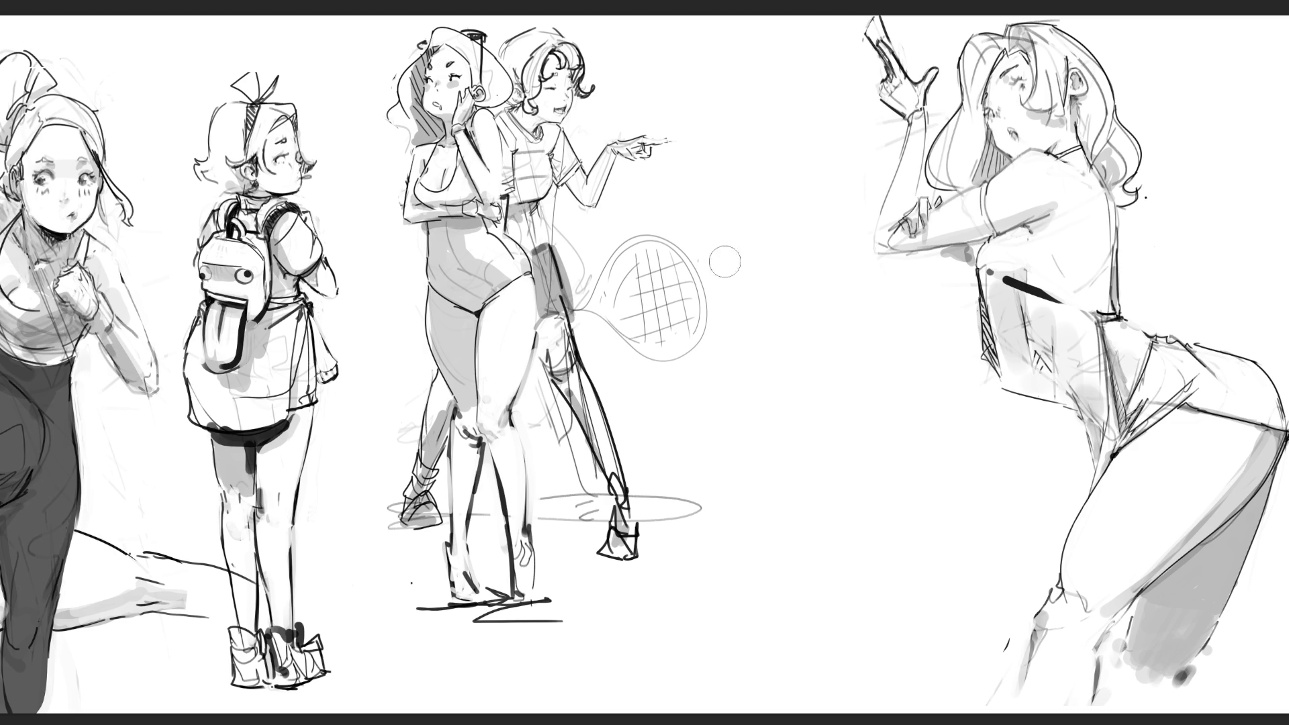
Erase the tennis racket and ball beside the pointing girl, then shrink the brush.
{"action": "mouse_move", "coordinate": [645, 269]}
{"action": "left_mouse_down"}
{"action": "mouse_move", "coordinate": [612, 289]}
{"action": "mouse_move", "coordinate": [614, 265]}
{"action": "mouse_move", "coordinate": [679, 369]}
{"action": "mouse_move", "coordinate": [679, 289]}
{"action": "left_mouse_up"}
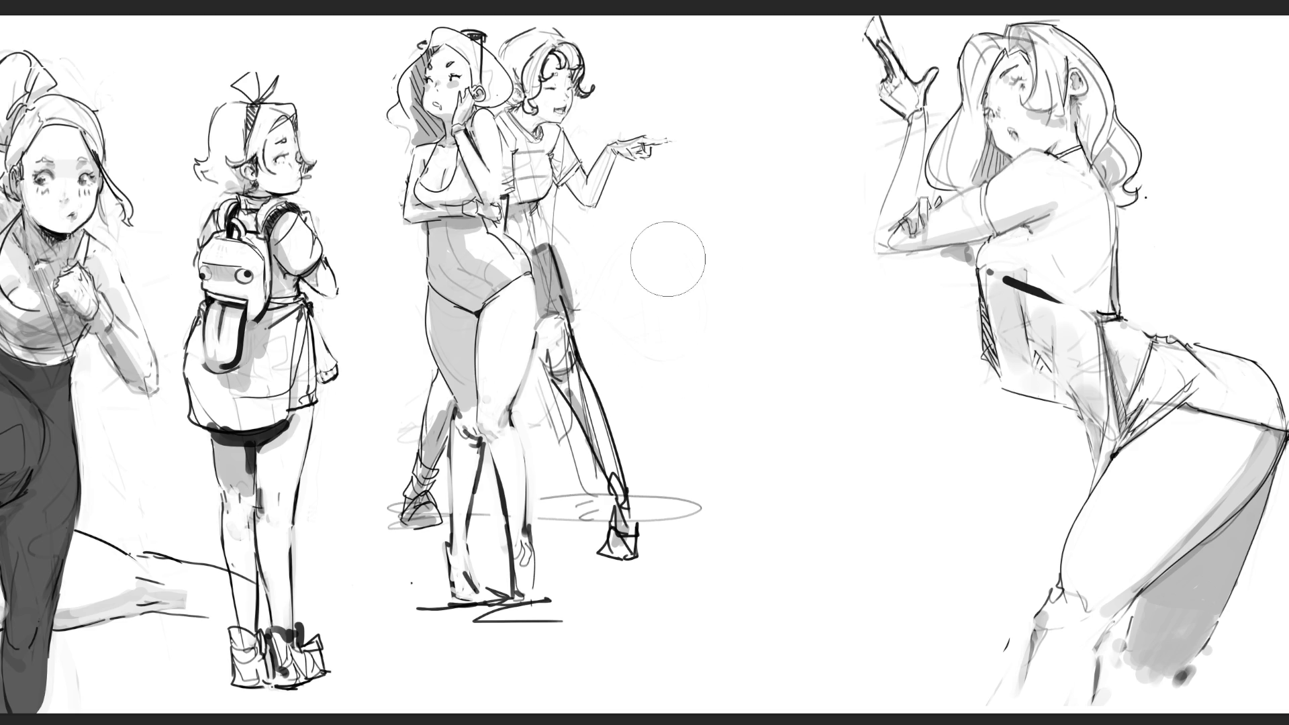
{"action": "key", "text": "bracketleft"}
{"action": "key", "text": "bracketleft"}
{"action": "key", "text": "bracketleft"}
{"action": "key", "text": "bracketleft"}
{"action": "key", "text": "bracketleft"}
{"action": "key", "text": "bracketleft"}
{"action": "left_click_drag", "start_coordinate": [924, 107], "coordinate": [890, 178]}
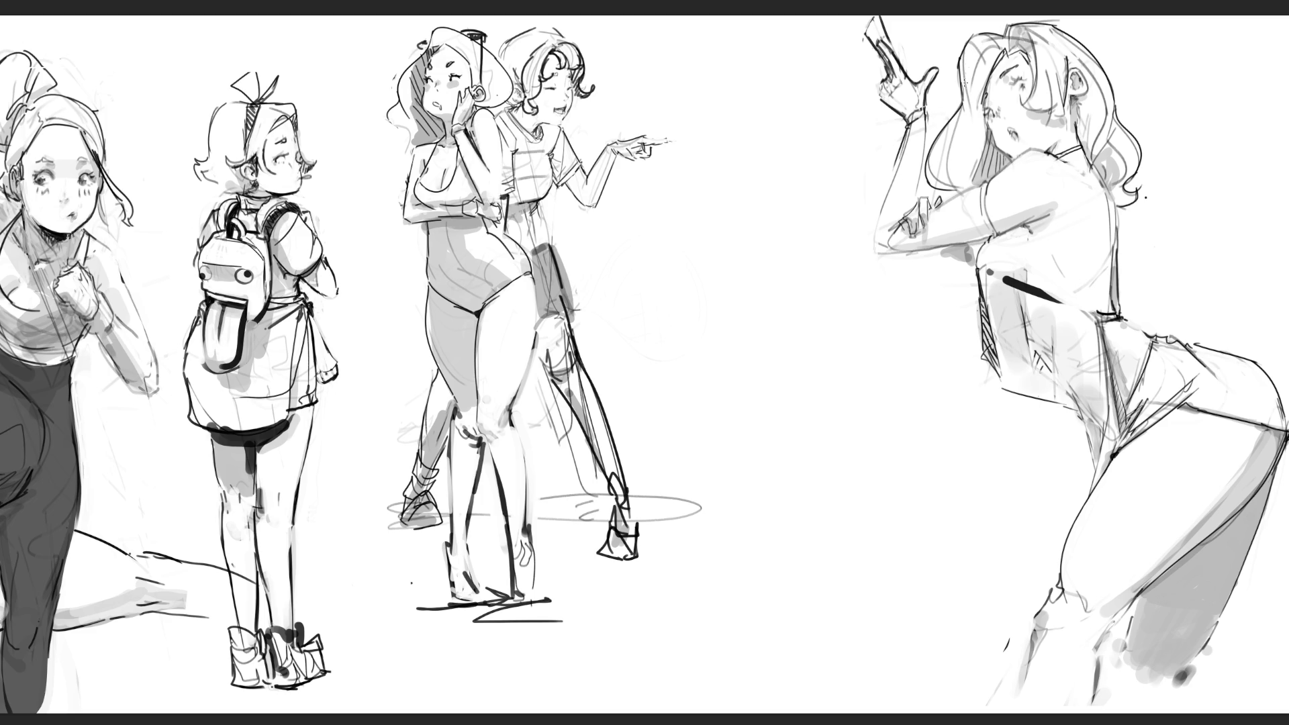
Darken the outline of the right-hand figure's raised forearm, elbow and hand.
{"action": "left_click_drag", "start_coordinate": [933, 120], "coordinate": [917, 186]}
{"action": "left_click_drag", "start_coordinate": [910, 125], "coordinate": [876, 228]}
{"action": "key", "text": "ctrl+z"}
{"action": "key", "text": "ctrl+z"}
{"action": "left_click_drag", "start_coordinate": [920, 121], "coordinate": [890, 188]}
{"action": "key", "text": "ctrl+z"}
{"action": "key", "text": "ctrl+z"}
{"action": "mouse_move", "coordinate": [878, 221]}
{"action": "left_mouse_down"}
{"action": "mouse_move", "coordinate": [871, 246]}
{"action": "mouse_move", "coordinate": [914, 255]}
{"action": "left_mouse_up"}
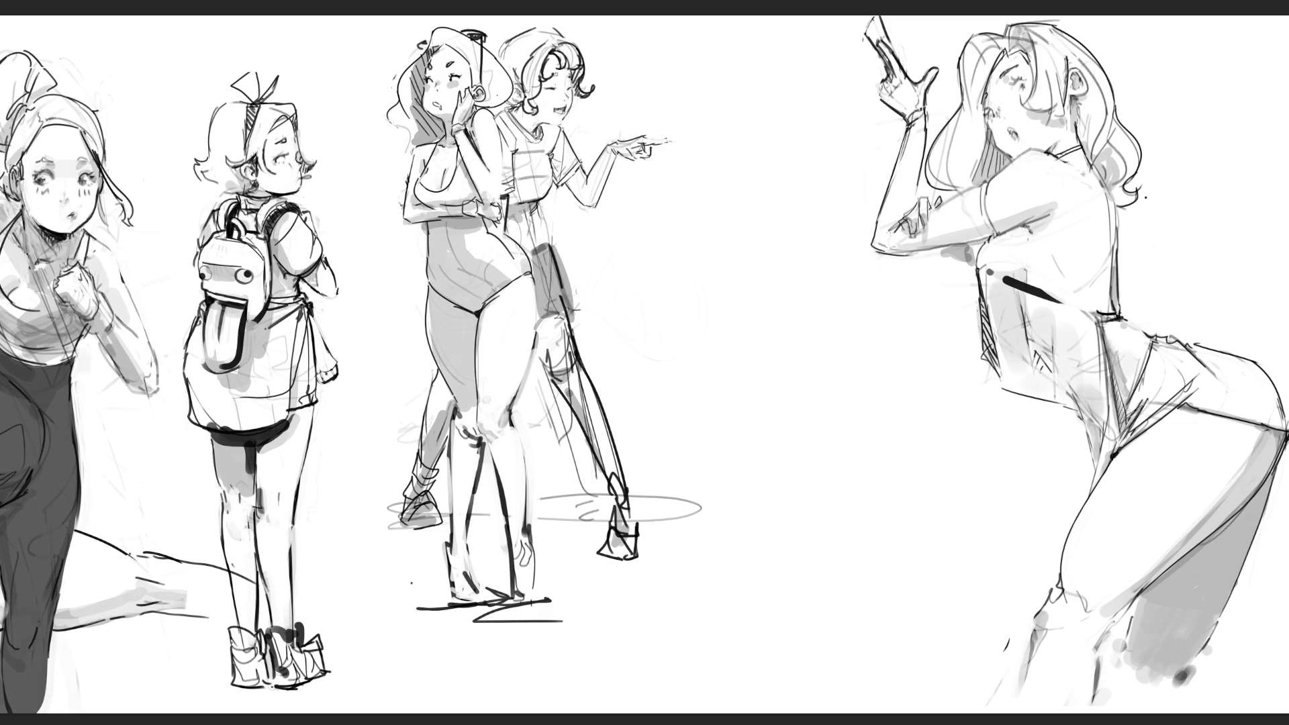
{"action": "left_click_drag", "start_coordinate": [897, 224], "coordinate": [904, 234]}
Sketch a tall top hat with crown lobes and a wide brim in the gap.
{"action": "mouse_move", "coordinate": [712, 145]}
{"action": "left_mouse_down"}
{"action": "mouse_move", "coordinate": [716, 198]}
{"action": "mouse_move", "coordinate": [727, 101]}
{"action": "left_mouse_up"}
{"action": "mouse_move", "coordinate": [751, 57]}
{"action": "left_mouse_down"}
{"action": "mouse_move", "coordinate": [780, 180]}
{"action": "mouse_move", "coordinate": [702, 178]}
{"action": "mouse_move", "coordinate": [818, 173]}
{"action": "mouse_move", "coordinate": [805, 201]}
{"action": "mouse_move", "coordinate": [763, 232]}
{"action": "mouse_move", "coordinate": [797, 54]}
{"action": "mouse_move", "coordinate": [779, 192]}
{"action": "left_mouse_up"}
{"action": "mouse_move", "coordinate": [713, 159]}
{"action": "left_mouse_down"}
{"action": "mouse_move", "coordinate": [742, 202]}
{"action": "mouse_move", "coordinate": [681, 74]}
{"action": "left_mouse_up"}
{"action": "mouse_move", "coordinate": [722, 198]}
{"action": "left_mouse_down"}
{"action": "mouse_move", "coordinate": [768, 246]}
{"action": "mouse_move", "coordinate": [734, 264]}
{"action": "mouse_move", "coordinate": [848, 143]}
{"action": "left_mouse_up"}
{"action": "left_click_drag", "start_coordinate": [827, 185], "coordinate": [682, 243]}
{"action": "mouse_move", "coordinate": [671, 176]}
{"action": "left_mouse_down"}
{"action": "mouse_move", "coordinate": [749, 256]}
{"action": "mouse_move", "coordinate": [849, 118]}
{"action": "left_mouse_up"}
Scribble the face under the hat brim and add a loop below it.
{"action": "left_click_drag", "start_coordinate": [828, 198], "coordinate": [712, 252]}
{"action": "left_click_drag", "start_coordinate": [790, 228], "coordinate": [692, 261]}
{"action": "mouse_move", "coordinate": [832, 214]}
{"action": "left_mouse_down"}
{"action": "mouse_move", "coordinate": [753, 264]}
{"action": "mouse_move", "coordinate": [750, 280]}
{"action": "mouse_move", "coordinate": [808, 226]}
{"action": "mouse_move", "coordinate": [732, 274]}
{"action": "mouse_move", "coordinate": [813, 256]}
{"action": "mouse_move", "coordinate": [773, 282]}
{"action": "mouse_move", "coordinate": [803, 248]}
{"action": "mouse_move", "coordinate": [712, 266]}
{"action": "mouse_move", "coordinate": [810, 240]}
{"action": "left_mouse_up"}
{"action": "mouse_move", "coordinate": [722, 260]}
{"action": "left_mouse_down"}
{"action": "mouse_move", "coordinate": [702, 299]}
{"action": "mouse_move", "coordinate": [752, 294]}
{"action": "left_mouse_up"}
{"action": "left_click_drag", "start_coordinate": [821, 239], "coordinate": [819, 262]}
{"action": "mouse_move", "coordinate": [693, 294]}
{"action": "left_mouse_down"}
{"action": "mouse_move", "coordinate": [691, 309]}
{"action": "mouse_move", "coordinate": [782, 316]}
{"action": "mouse_move", "coordinate": [684, 299]}
{"action": "mouse_move", "coordinate": [668, 291]}
{"action": "mouse_move", "coordinate": [671, 267]}
{"action": "mouse_move", "coordinate": [635, 294]}
{"action": "mouse_move", "coordinate": [646, 337]}
{"action": "mouse_move", "coordinate": [742, 323]}
{"action": "mouse_move", "coordinate": [782, 339]}
{"action": "mouse_move", "coordinate": [765, 339]}
{"action": "mouse_move", "coordinate": [825, 267]}
{"action": "mouse_move", "coordinate": [811, 321]}
{"action": "mouse_move", "coordinate": [747, 346]}
{"action": "mouse_move", "coordinate": [759, 359]}
{"action": "mouse_move", "coordinate": [810, 321]}
{"action": "mouse_move", "coordinate": [786, 363]}
{"action": "mouse_move", "coordinate": [826, 384]}
{"action": "mouse_move", "coordinate": [816, 359]}
{"action": "mouse_move", "coordinate": [752, 359]}
{"action": "mouse_move", "coordinate": [762, 378]}
{"action": "mouse_move", "coordinate": [823, 332]}
{"action": "mouse_move", "coordinate": [845, 366]}
{"action": "mouse_move", "coordinate": [830, 346]}
{"action": "mouse_move", "coordinate": [806, 423]}
{"action": "left_mouse_up"}
Sketch rounded lobes below the top-hat figure's face.
{"action": "mouse_move", "coordinate": [846, 379]}
{"action": "left_mouse_down"}
{"action": "mouse_move", "coordinate": [847, 395]}
{"action": "mouse_move", "coordinate": [823, 326]}
{"action": "mouse_move", "coordinate": [766, 427]}
{"action": "left_mouse_up"}
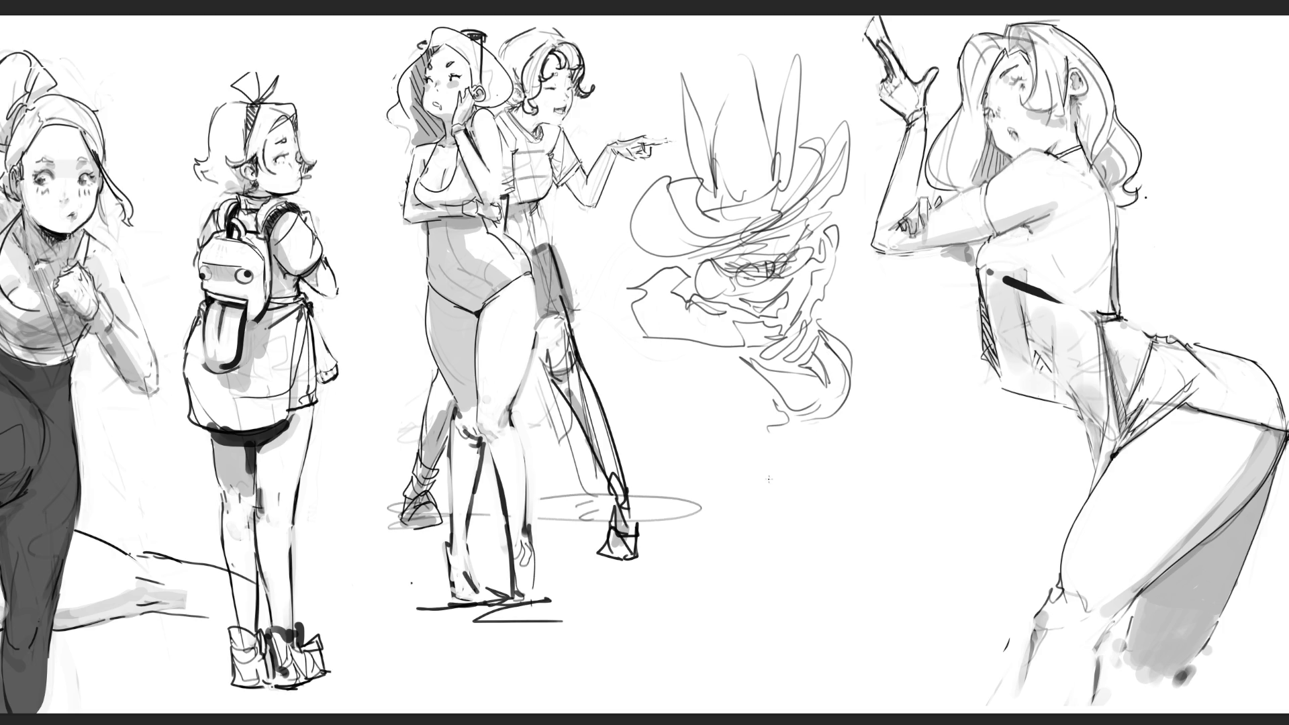
{"action": "mouse_move", "coordinate": [673, 344]}
{"action": "left_mouse_down"}
{"action": "mouse_move", "coordinate": [717, 401]}
{"action": "mouse_move", "coordinate": [685, 393]}
{"action": "mouse_move", "coordinate": [716, 411]}
{"action": "left_mouse_up"}
{"action": "mouse_move", "coordinate": [673, 423]}
{"action": "left_mouse_down"}
{"action": "mouse_move", "coordinate": [692, 443]}
{"action": "mouse_move", "coordinate": [673, 450]}
{"action": "mouse_move", "coordinate": [705, 456]}
{"action": "mouse_move", "coordinate": [715, 407]}
{"action": "mouse_move", "coordinate": [732, 409]}
{"action": "mouse_move", "coordinate": [712, 447]}
{"action": "mouse_move", "coordinate": [730, 398]}
{"action": "left_mouse_up"}
{"action": "mouse_move", "coordinate": [730, 402]}
{"action": "left_mouse_down"}
{"action": "mouse_move", "coordinate": [702, 471]}
{"action": "mouse_move", "coordinate": [685, 460]}
{"action": "mouse_move", "coordinate": [698, 475]}
{"action": "mouse_move", "coordinate": [710, 447]}
{"action": "left_mouse_up"}
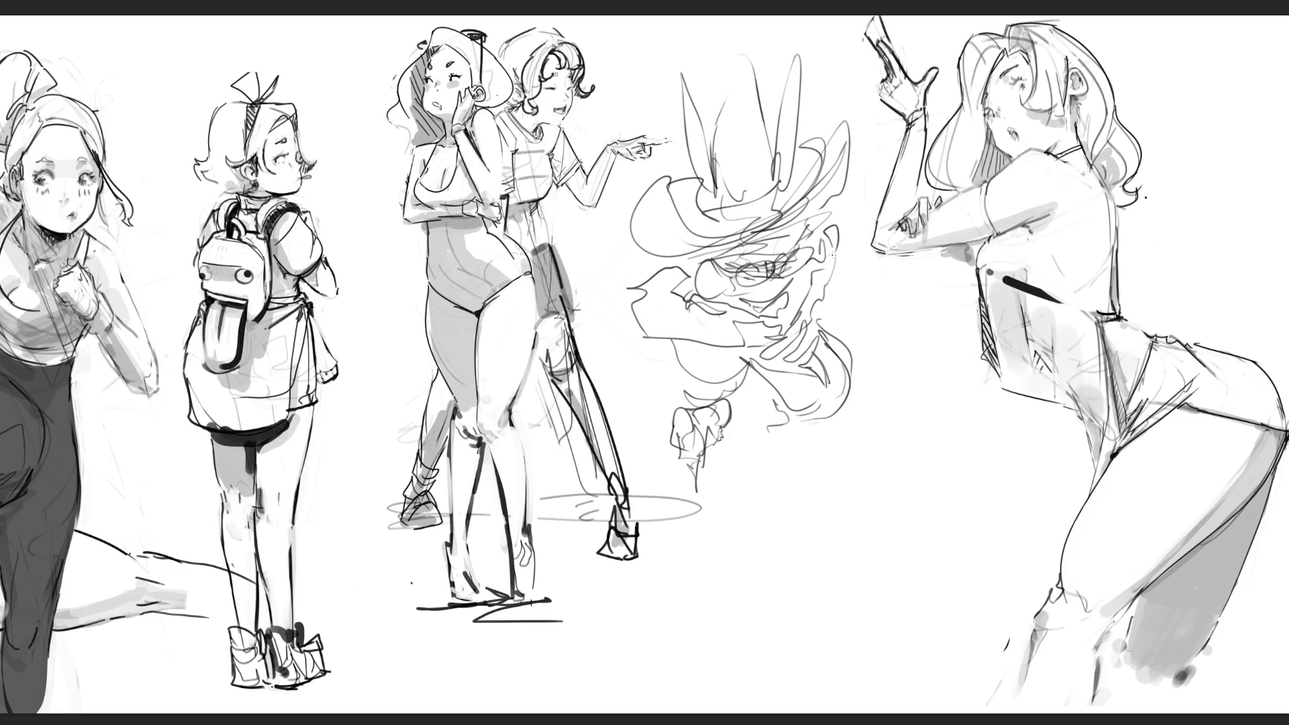
Add an ear and a pointed arm reaching right toward the posing girl.
{"action": "left_click_drag", "start_coordinate": [833, 226], "coordinate": [833, 296]}
{"action": "mouse_move", "coordinate": [827, 278]}
{"action": "left_mouse_down"}
{"action": "mouse_move", "coordinate": [825, 303]}
{"action": "mouse_move", "coordinate": [836, 295]}
{"action": "left_mouse_up"}
{"action": "mouse_move", "coordinate": [832, 289]}
{"action": "left_mouse_down"}
{"action": "mouse_move", "coordinate": [822, 312]}
{"action": "mouse_move", "coordinate": [876, 277]}
{"action": "left_mouse_up"}
{"action": "mouse_move", "coordinate": [876, 280]}
{"action": "left_mouse_down"}
{"action": "mouse_move", "coordinate": [858, 291]}
{"action": "mouse_move", "coordinate": [873, 268]}
{"action": "mouse_move", "coordinate": [877, 288]}
{"action": "left_mouse_up"}
{"action": "left_click_drag", "start_coordinate": [880, 287], "coordinate": [921, 285]}
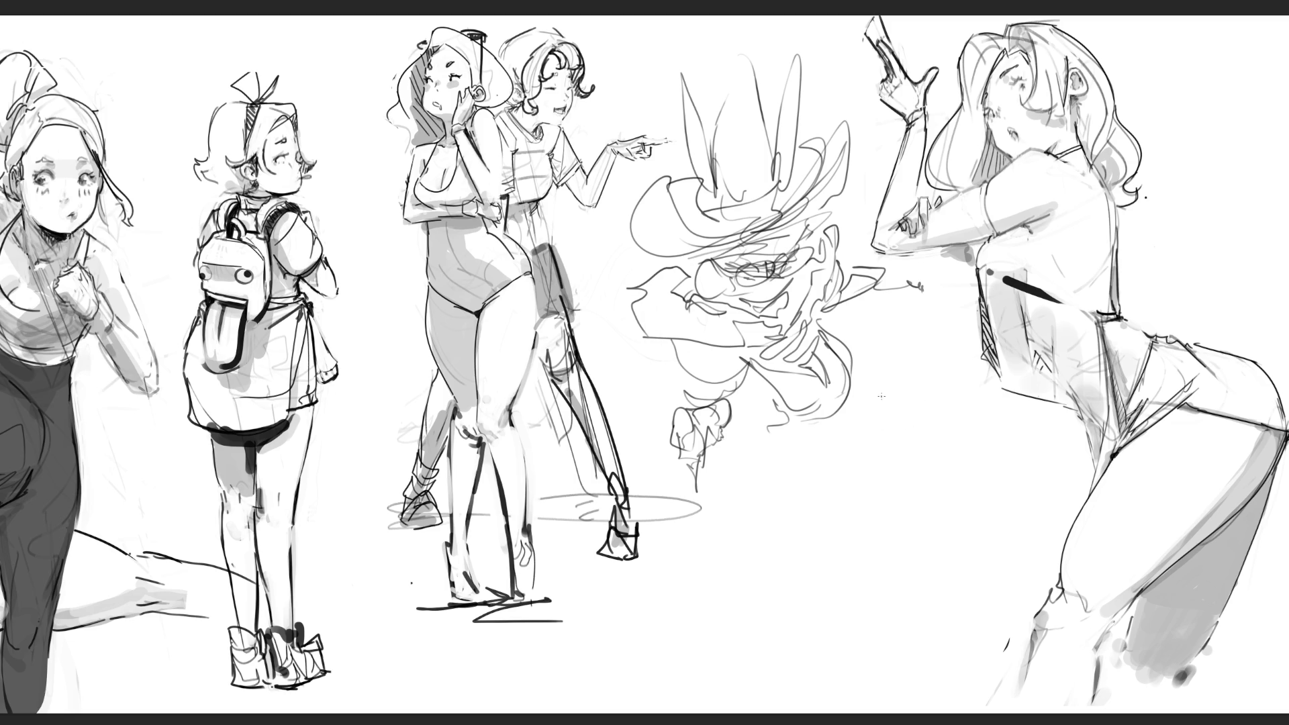
{"action": "left_click_drag", "start_coordinate": [897, 266], "coordinate": [967, 289]}
Rough in the torso running down-left and the legs under the head.
{"action": "mouse_move", "coordinate": [741, 390]}
{"action": "left_mouse_down"}
{"action": "mouse_move", "coordinate": [773, 425]}
{"action": "mouse_move", "coordinate": [829, 408]}
{"action": "mouse_move", "coordinate": [760, 442]}
{"action": "mouse_move", "coordinate": [800, 452]}
{"action": "mouse_move", "coordinate": [859, 366]}
{"action": "mouse_move", "coordinate": [893, 409]}
{"action": "mouse_move", "coordinate": [847, 413]}
{"action": "mouse_move", "coordinate": [812, 441]}
{"action": "left_mouse_up"}
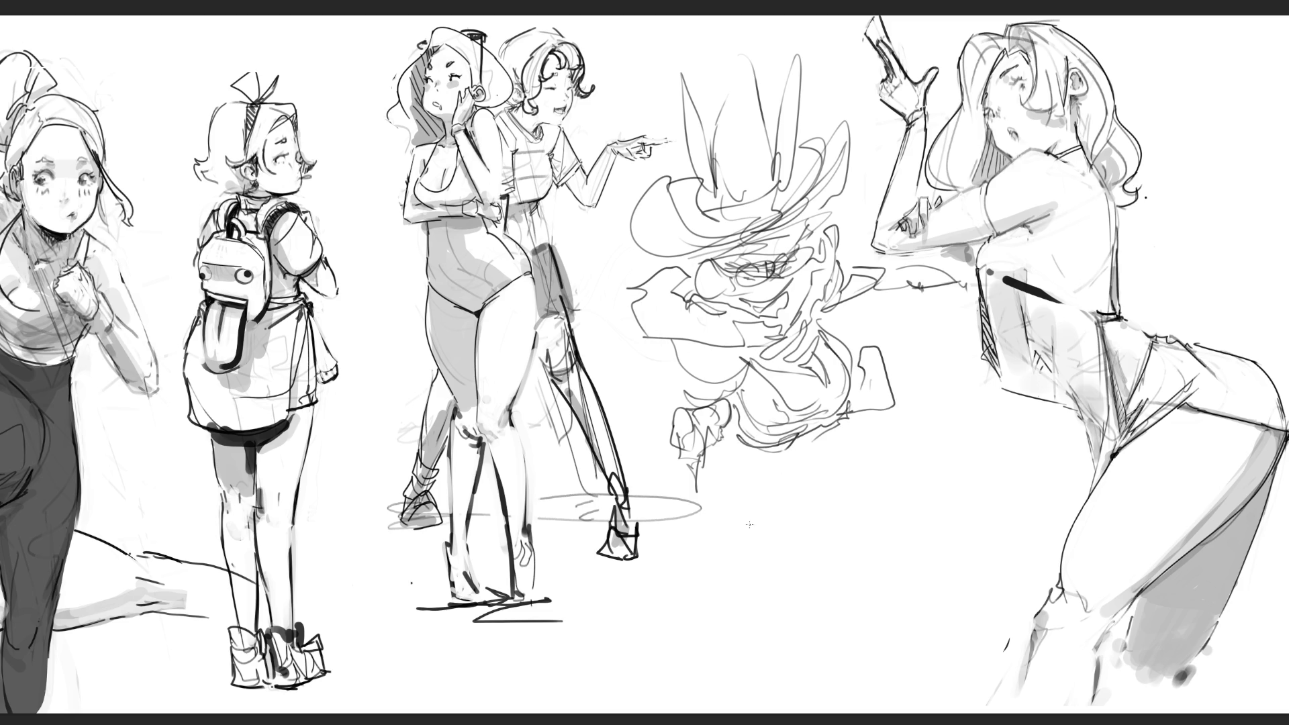
{"action": "left_click_drag", "start_coordinate": [752, 440], "coordinate": [729, 453]}
{"action": "left_click_drag", "start_coordinate": [668, 395], "coordinate": [646, 485]}
{"action": "left_click_drag", "start_coordinate": [744, 452], "coordinate": [686, 541]}
{"action": "left_click_drag", "start_coordinate": [748, 451], "coordinate": [727, 549]}
{"action": "left_click_drag", "start_coordinate": [759, 448], "coordinate": [795, 519]}
{"action": "mouse_move", "coordinate": [769, 457]}
{"action": "left_mouse_down"}
{"action": "mouse_move", "coordinate": [774, 473]}
{"action": "mouse_move", "coordinate": [851, 500]}
{"action": "mouse_move", "coordinate": [821, 523]}
{"action": "left_mouse_up"}
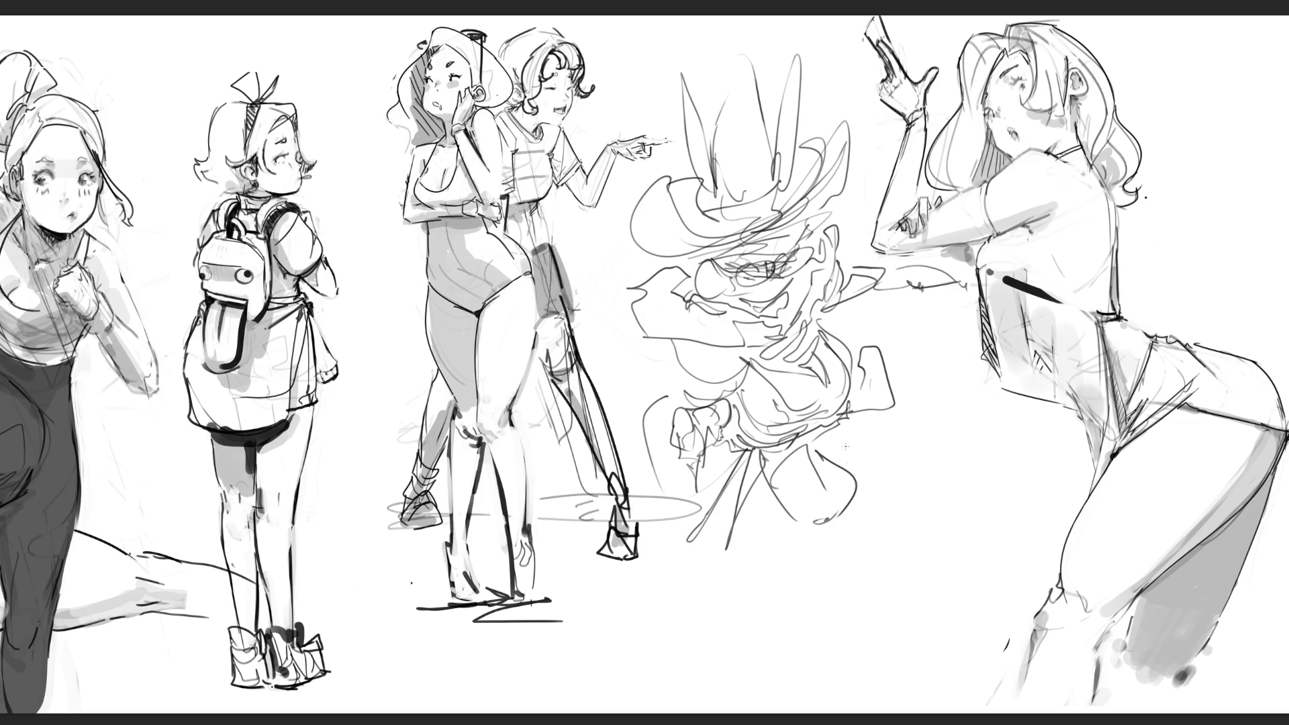
Draw the long wavy right-side contour and rounded lower body with detail lines.
{"action": "left_click_drag", "start_coordinate": [867, 424], "coordinate": [877, 444]}
{"action": "left_click_drag", "start_coordinate": [873, 440], "coordinate": [871, 449]}
{"action": "left_click_drag", "start_coordinate": [737, 546], "coordinate": [778, 528]}
{"action": "left_click_drag", "start_coordinate": [846, 442], "coordinate": [847, 462]}
{"action": "mouse_move", "coordinate": [857, 440]}
{"action": "left_mouse_down"}
{"action": "mouse_move", "coordinate": [877, 494]}
{"action": "mouse_move", "coordinate": [865, 598]}
{"action": "left_mouse_up"}
{"action": "left_click_drag", "start_coordinate": [733, 562], "coordinate": [843, 637]}
{"action": "mouse_move", "coordinate": [818, 535]}
{"action": "left_mouse_down"}
{"action": "mouse_move", "coordinate": [847, 632]}
{"action": "mouse_move", "coordinate": [825, 665]}
{"action": "mouse_move", "coordinate": [842, 692]}
{"action": "left_mouse_up"}
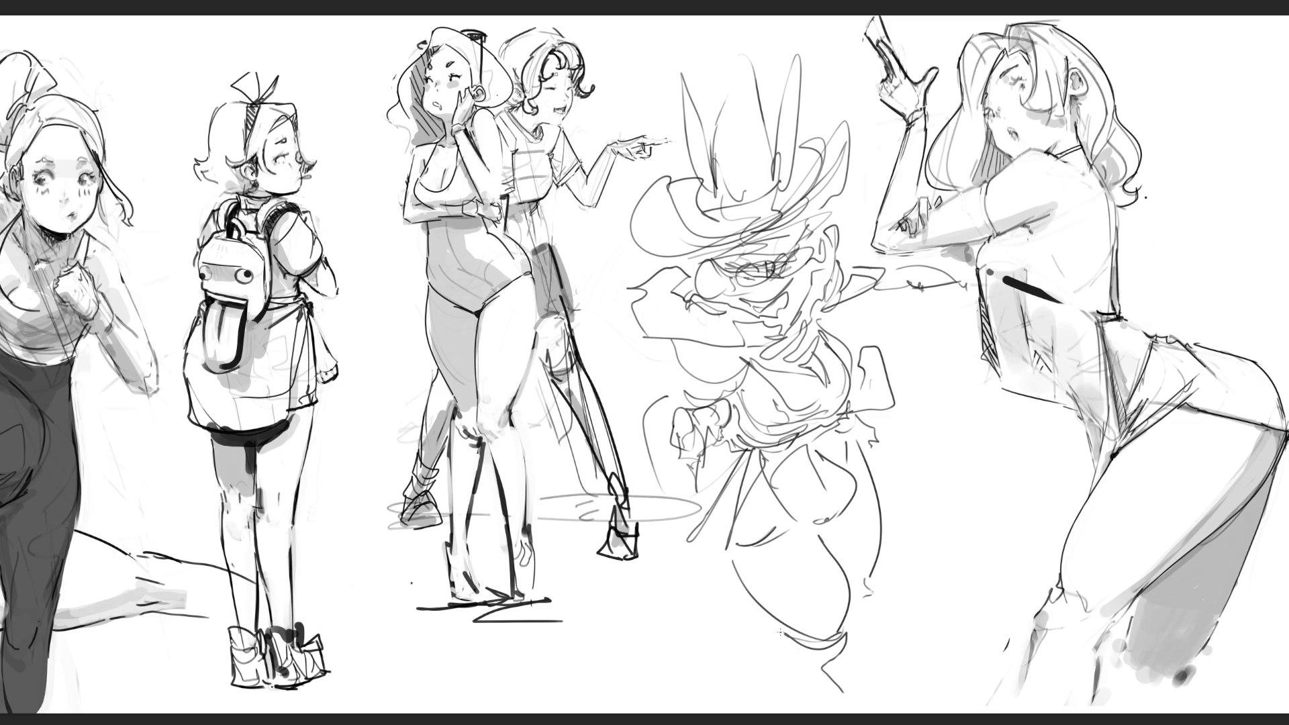
{"action": "mouse_move", "coordinate": [741, 600]}
{"action": "left_mouse_down"}
{"action": "mouse_move", "coordinate": [810, 645]}
{"action": "mouse_move", "coordinate": [840, 565]}
{"action": "mouse_move", "coordinate": [840, 631]}
{"action": "left_mouse_up"}
{"action": "left_click_drag", "start_coordinate": [831, 541], "coordinate": [861, 527]}
{"action": "left_click_drag", "start_coordinate": [873, 476], "coordinate": [867, 679]}
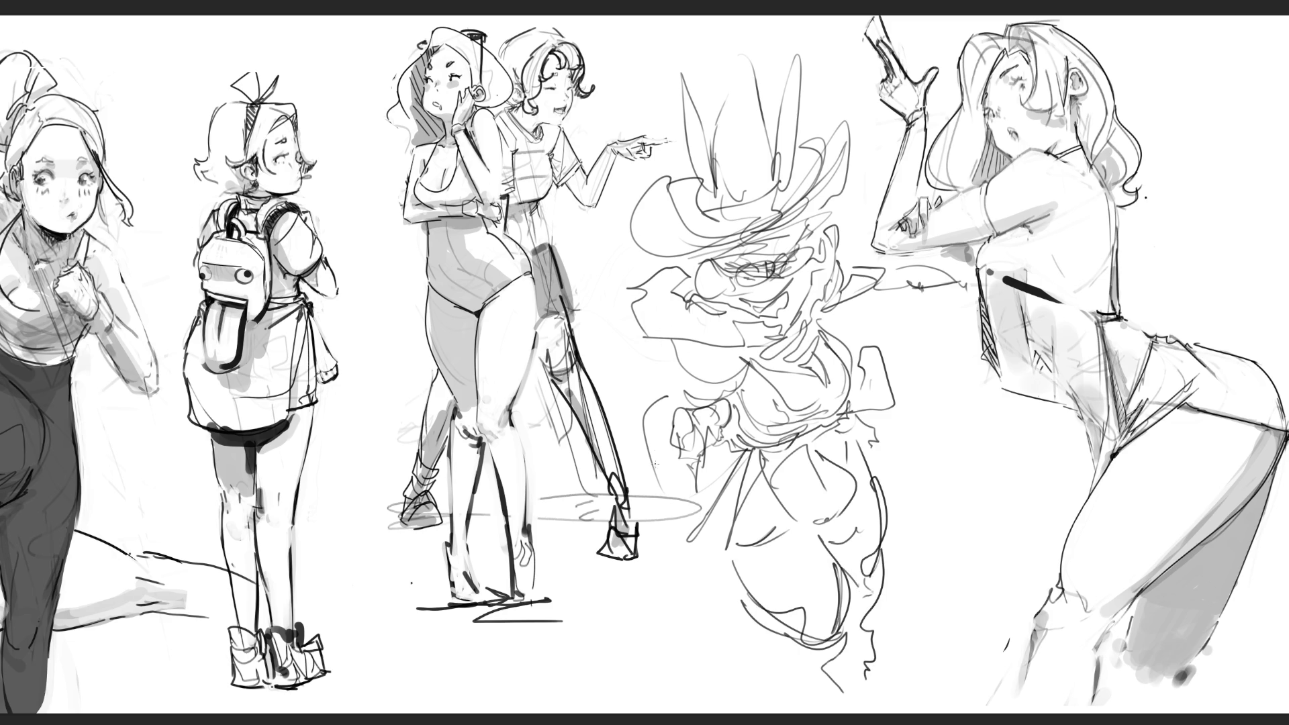
Sketch arcs left of the torso and finishing lines at the figure's bottom.
{"action": "left_click_drag", "start_coordinate": [671, 429], "coordinate": [655, 448]}
{"action": "left_click_drag", "start_coordinate": [683, 366], "coordinate": [622, 440]}
{"action": "left_click_drag", "start_coordinate": [657, 426], "coordinate": [634, 452]}
{"action": "left_click_drag", "start_coordinate": [685, 350], "coordinate": [628, 424]}
{"action": "left_click_drag", "start_coordinate": [680, 354], "coordinate": [623, 435]}
{"action": "left_click_drag", "start_coordinate": [803, 662], "coordinate": [840, 690]}
{"action": "left_click_drag", "start_coordinate": [865, 643], "coordinate": [836, 688]}
{"action": "left_click_drag", "start_coordinate": [886, 598], "coordinate": [884, 661]}
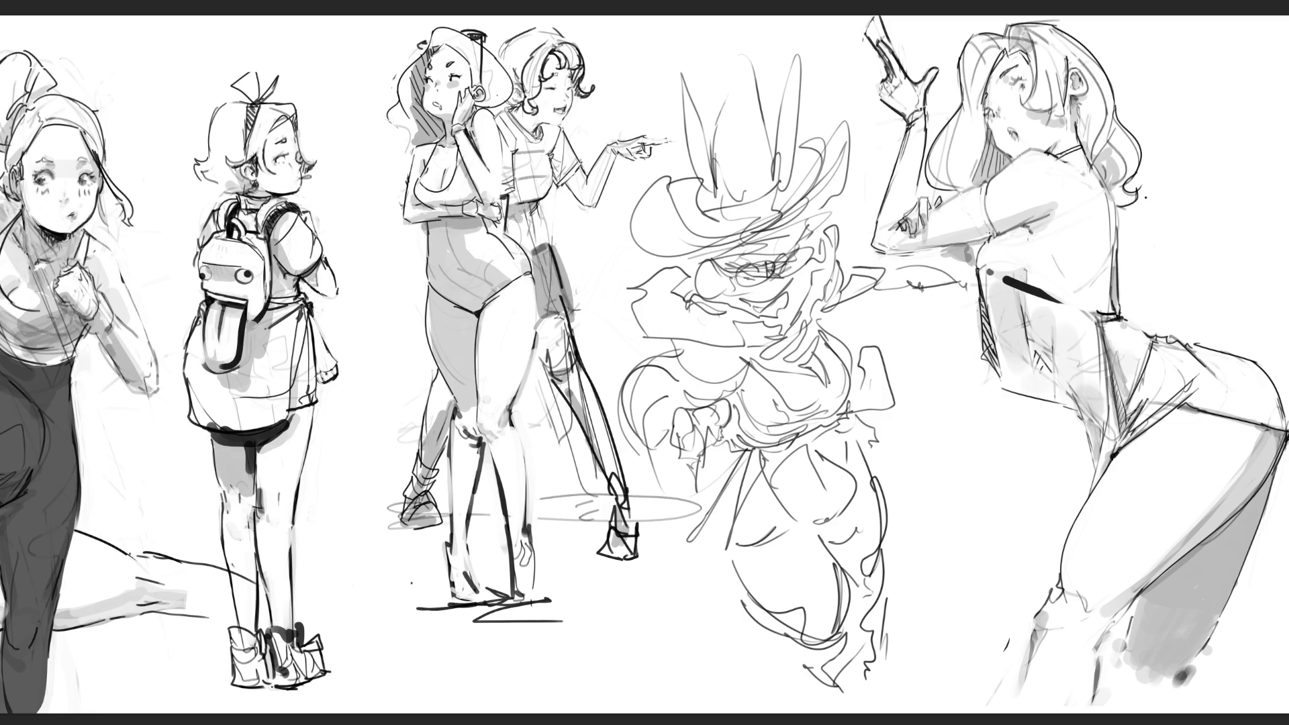
{"action": "scroll", "coordinate": [957, 430], "scroll_direction": "down", "scroll_amount": 3}
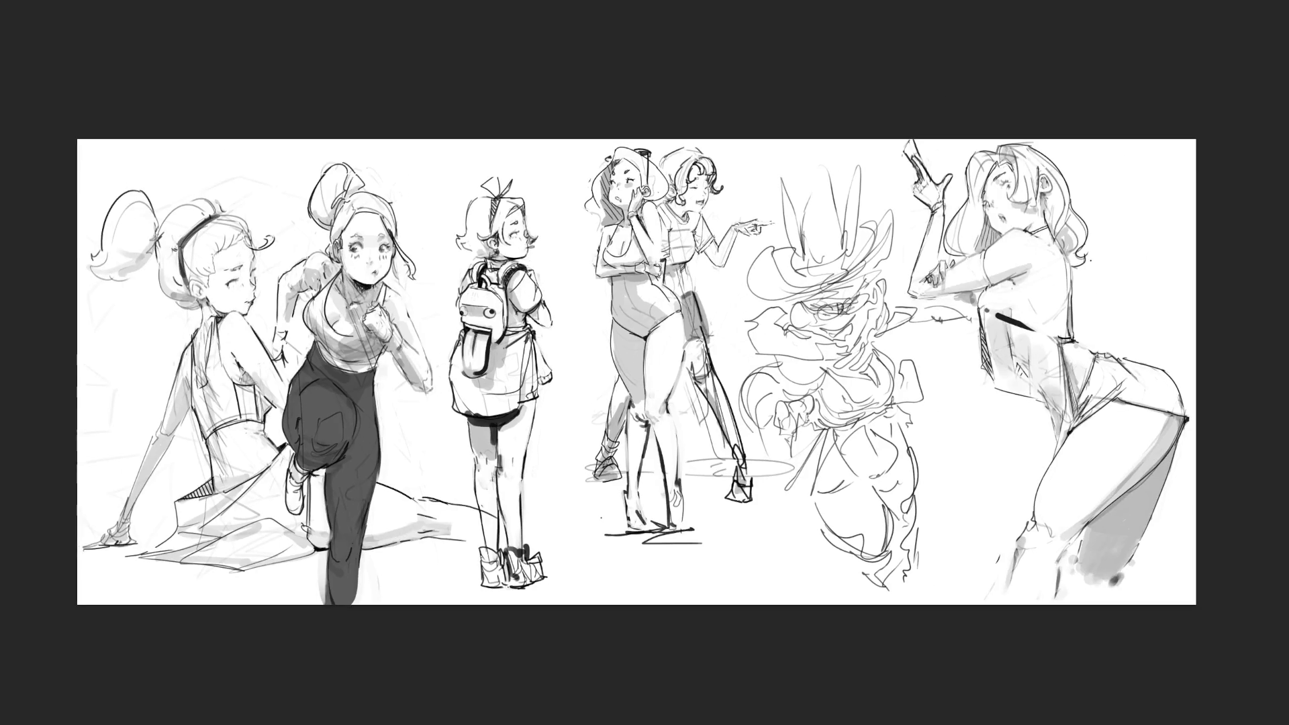
Widen the canvas with extra white space on the right.
{"action": "key", "text": "ctrl+t"}
{"action": "scroll", "coordinate": [1248, 372], "scroll_direction": "right", "scroll_amount": 2}
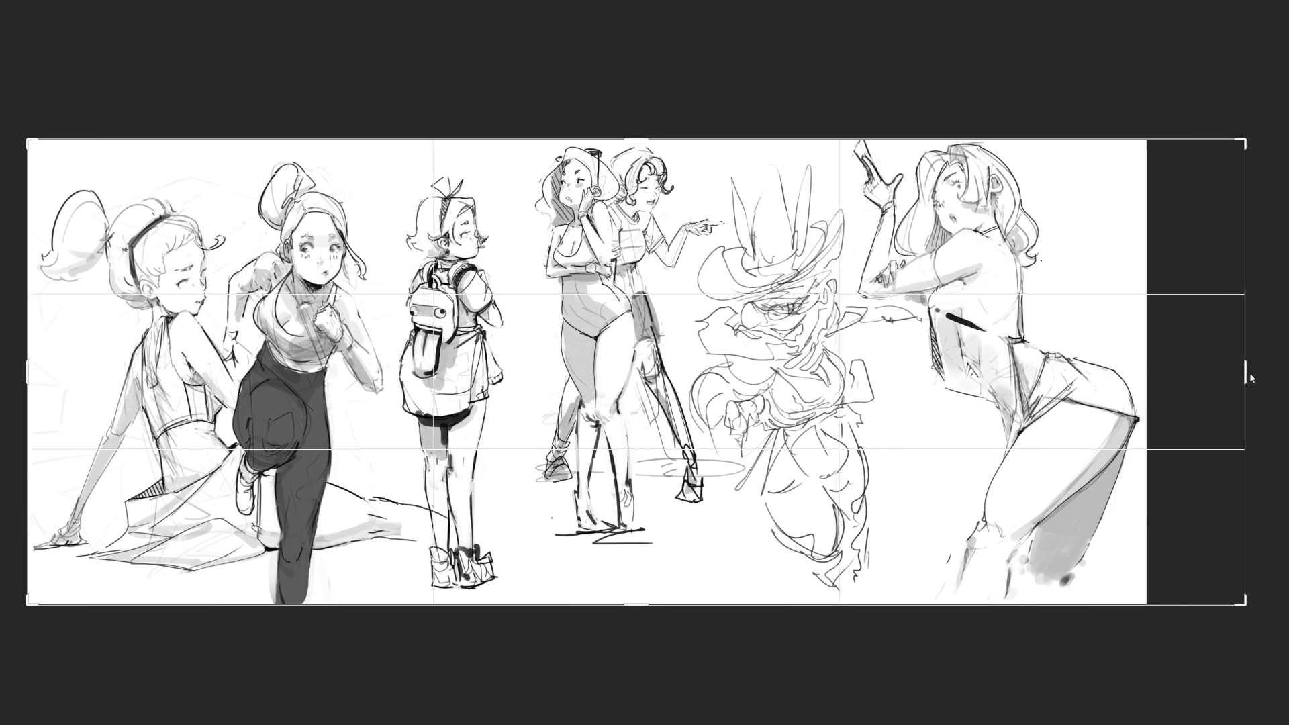
{"action": "left_click_drag", "start_coordinate": [1248, 379], "coordinate": [1249, 378]}
{"action": "key", "text": "Return"}
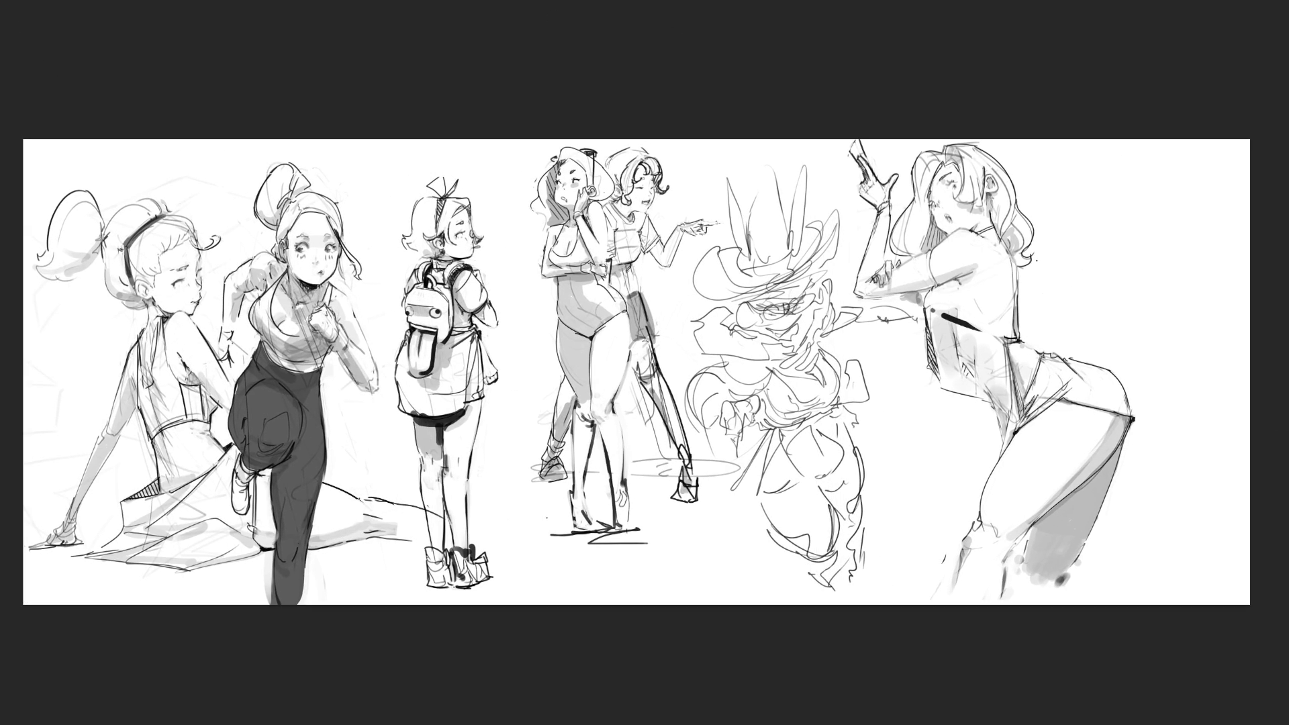
Select the posing girl and move her further right.
{"action": "mouse_move", "coordinate": [798, 72]}
{"action": "left_mouse_down"}
{"action": "mouse_move", "coordinate": [1069, 638]}
{"action": "mouse_move", "coordinate": [1157, 651]}
{"action": "left_mouse_up"}
{"action": "key", "text": "v"}
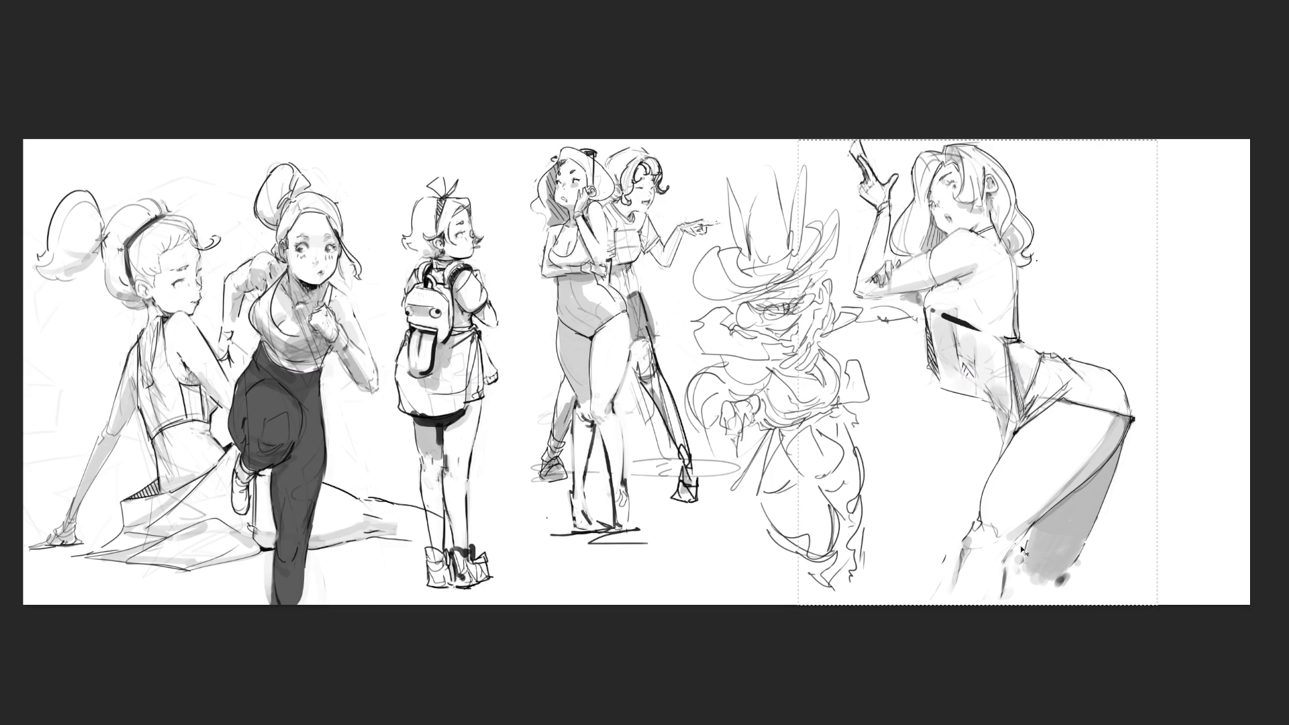
{"action": "left_click_drag", "start_coordinate": [1035, 530], "coordinate": [1144, 533]}
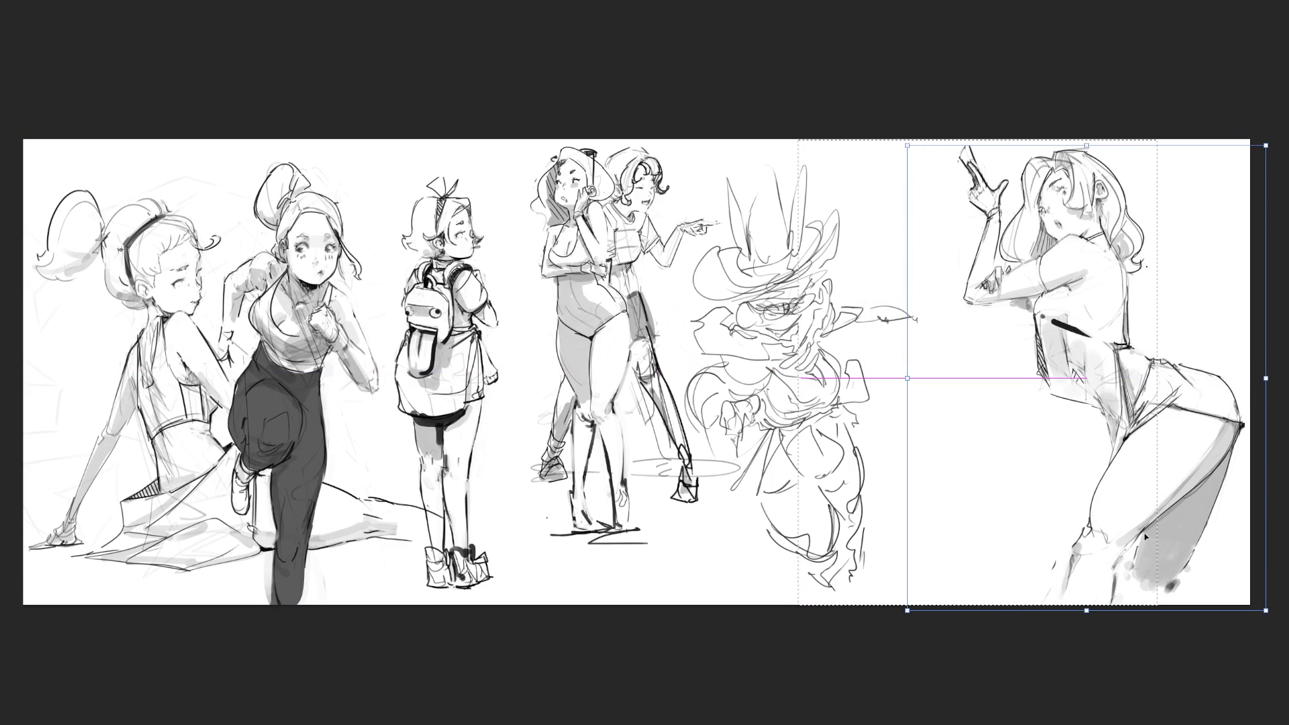
{"action": "key", "text": "b"}
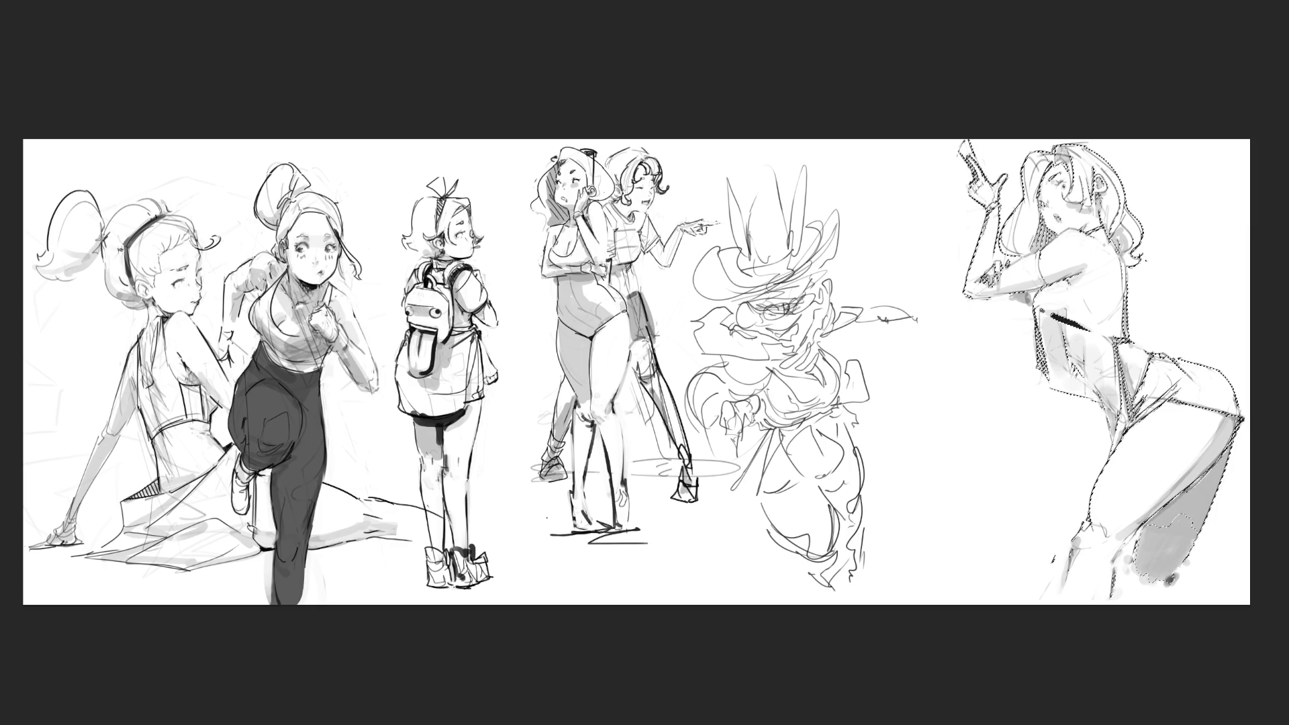
{"action": "key", "text": "ctrl+d"}
Shift the top-hat sketch right, tilt it clockwise, and mirror it horizontally.
{"action": "key", "text": "ctrl+t"}
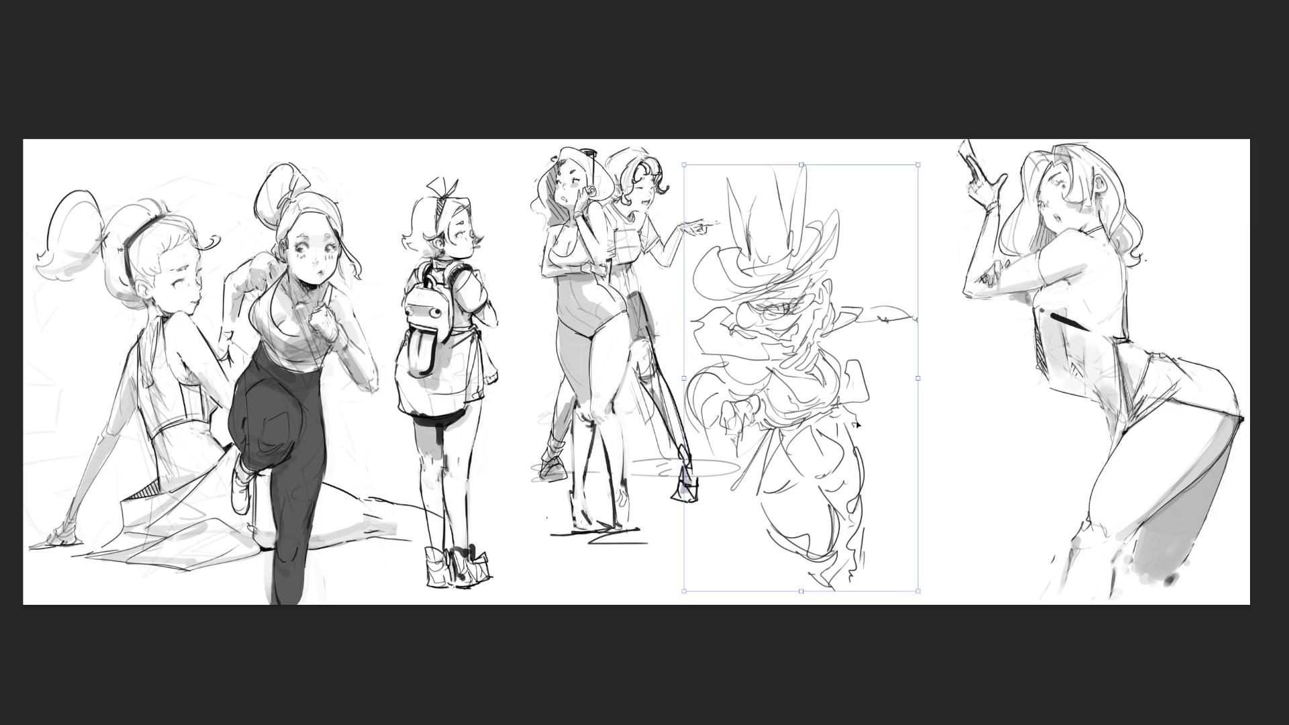
{"action": "left_click_drag", "start_coordinate": [806, 377], "coordinate": [834, 376]}
{"action": "left_click_drag", "start_coordinate": [819, 276], "coordinate": [848, 271]}
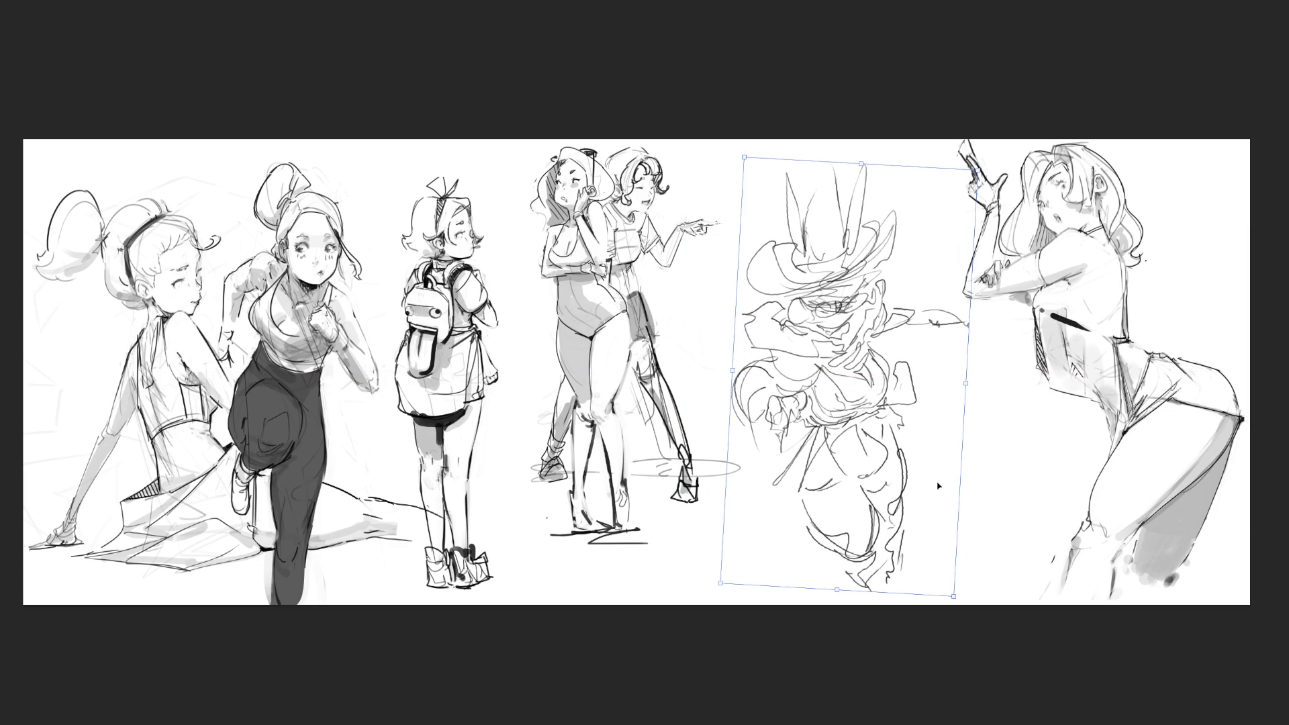
{"action": "key", "text": "Return"}
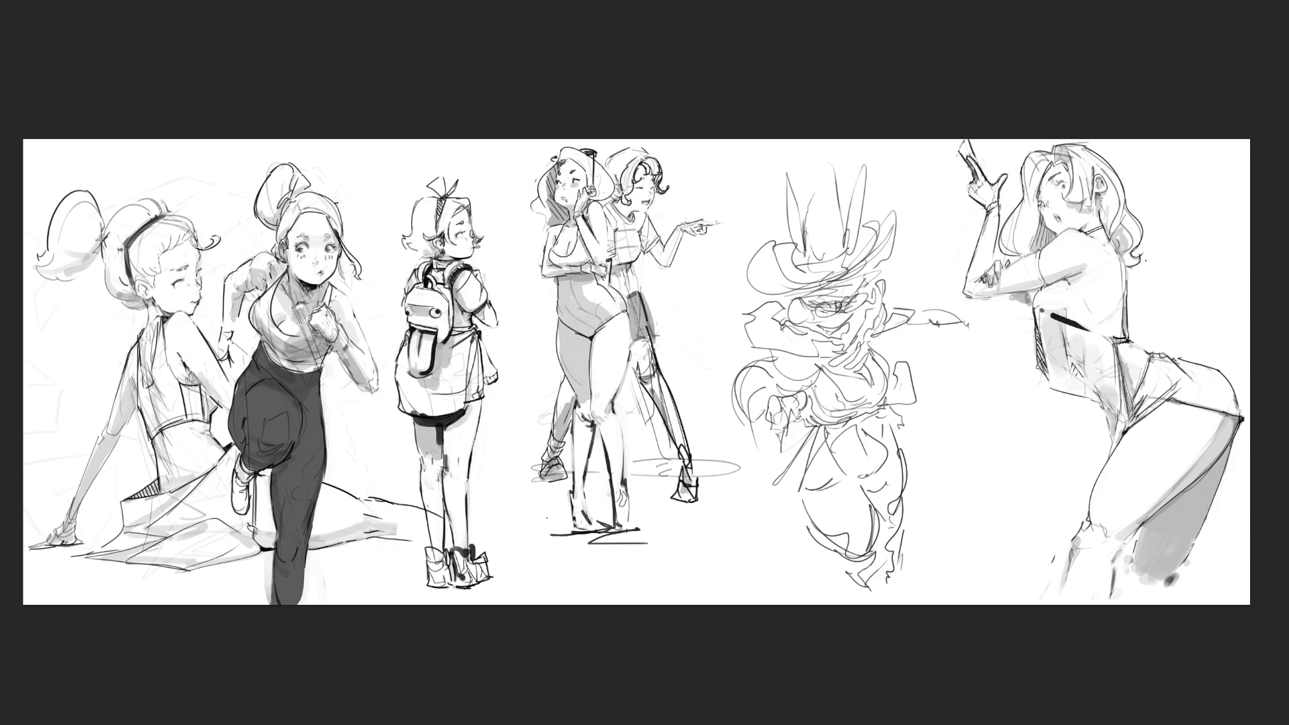
{"action": "key", "text": "h"}
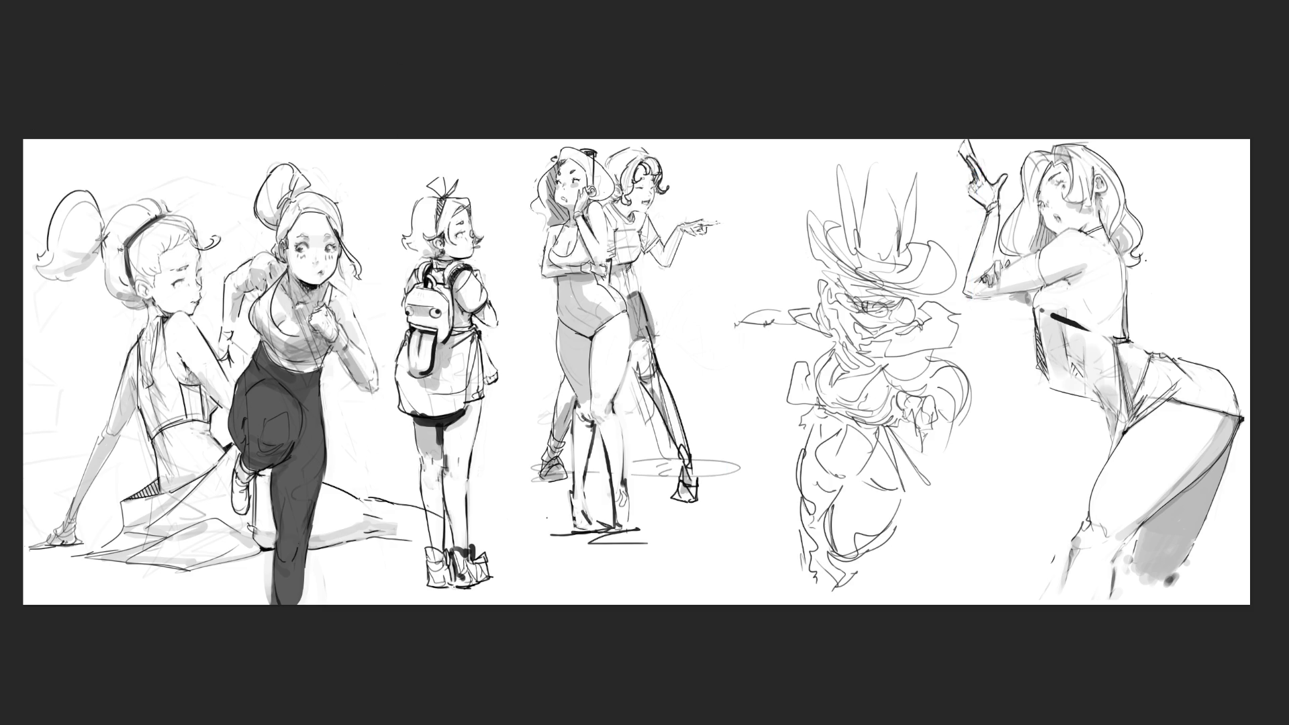
Ink the arm-tip curl, a long diagonal wand line, and the hand and wrist in dark pen.
{"action": "mouse_move", "coordinate": [734, 316]}
{"action": "left_mouse_down"}
{"action": "mouse_move", "coordinate": [680, 360]}
{"action": "mouse_move", "coordinate": [721, 329]}
{"action": "left_mouse_up"}
{"action": "mouse_move", "coordinate": [897, 381]}
{"action": "left_mouse_down"}
{"action": "mouse_move", "coordinate": [968, 352]}
{"action": "mouse_move", "coordinate": [967, 384]}
{"action": "mouse_move", "coordinate": [928, 416]}
{"action": "mouse_move", "coordinate": [944, 426]}
{"action": "mouse_move", "coordinate": [937, 436]}
{"action": "left_mouse_up"}
{"action": "left_click_drag", "start_coordinate": [974, 379], "coordinate": [948, 428]}
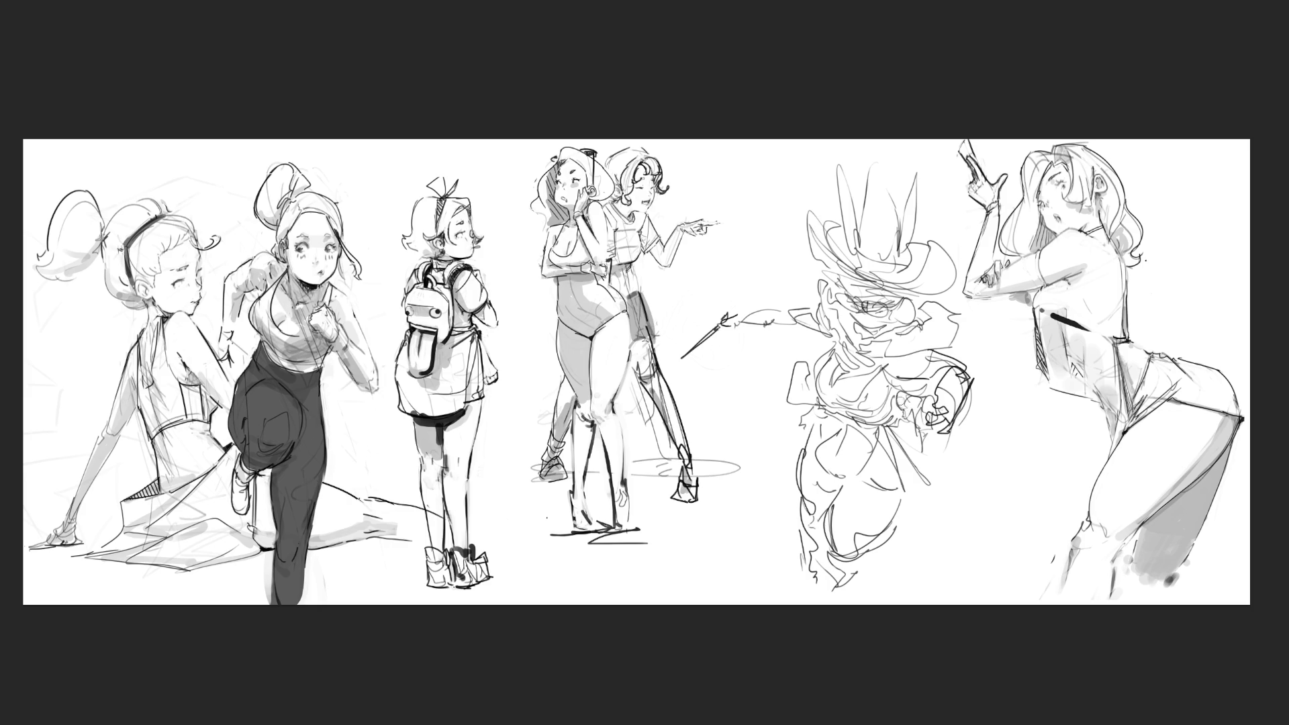
{"action": "left_click_drag", "start_coordinate": [898, 391], "coordinate": [927, 380]}
{"action": "mouse_move", "coordinate": [939, 349]}
{"action": "left_mouse_down"}
{"action": "mouse_move", "coordinate": [964, 368]}
{"action": "mouse_move", "coordinate": [933, 405]}
{"action": "left_mouse_up"}
{"action": "key", "text": "ctrl+z"}
{"action": "key", "text": "ctrl+z"}
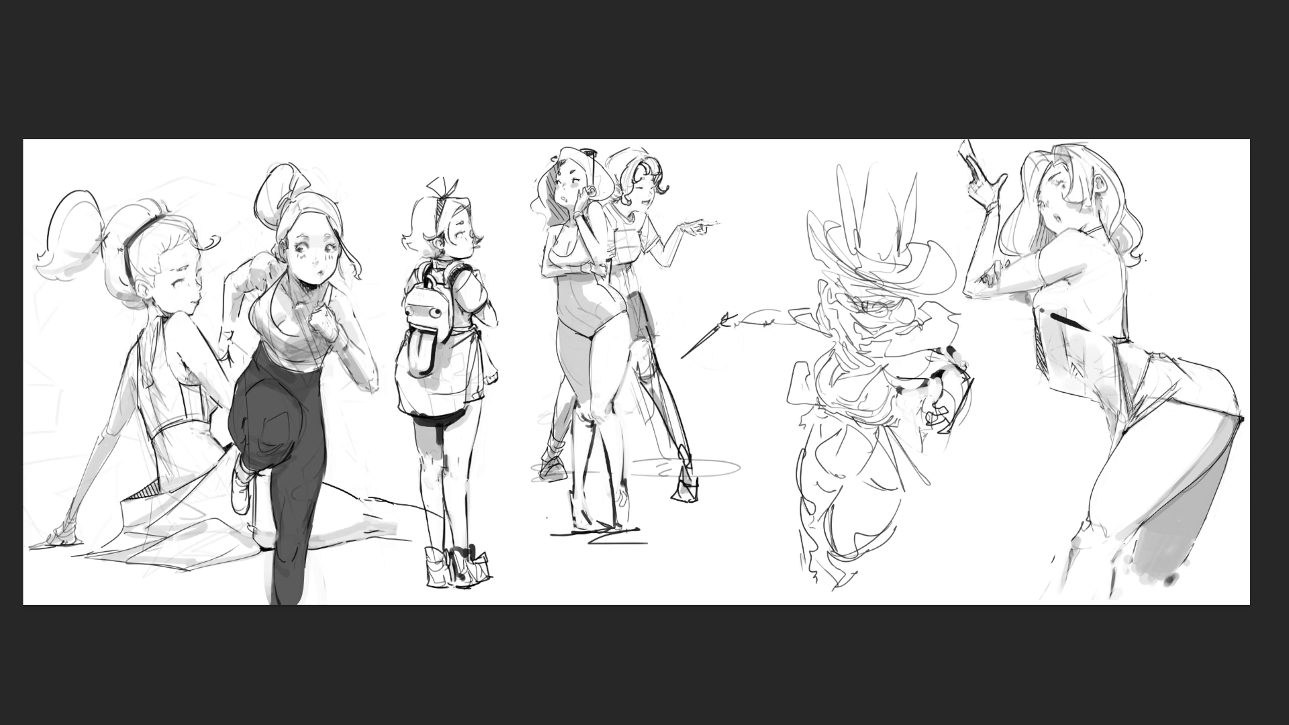
{"action": "mouse_move", "coordinate": [967, 374]}
{"action": "left_mouse_down"}
{"action": "mouse_move", "coordinate": [973, 360]}
{"action": "mouse_move", "coordinate": [930, 430]}
{"action": "mouse_move", "coordinate": [944, 423]}
{"action": "mouse_move", "coordinate": [954, 443]}
{"action": "mouse_move", "coordinate": [943, 448]}
{"action": "mouse_move", "coordinate": [957, 433]}
{"action": "mouse_move", "coordinate": [947, 413]}
{"action": "mouse_move", "coordinate": [947, 440]}
{"action": "left_mouse_up"}
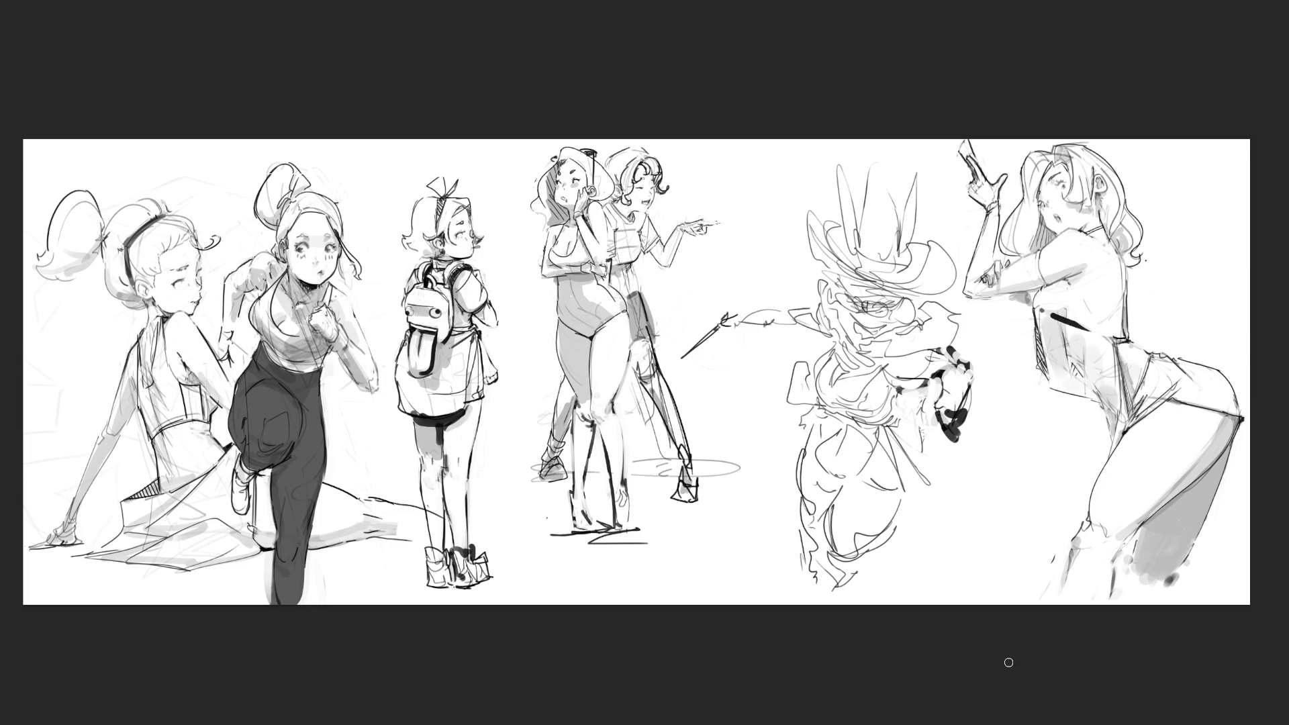
Paint bold black strokes and a loop beside the hand, then fade them to light grey.
{"action": "left_click_drag", "start_coordinate": [967, 344], "coordinate": [913, 413]}
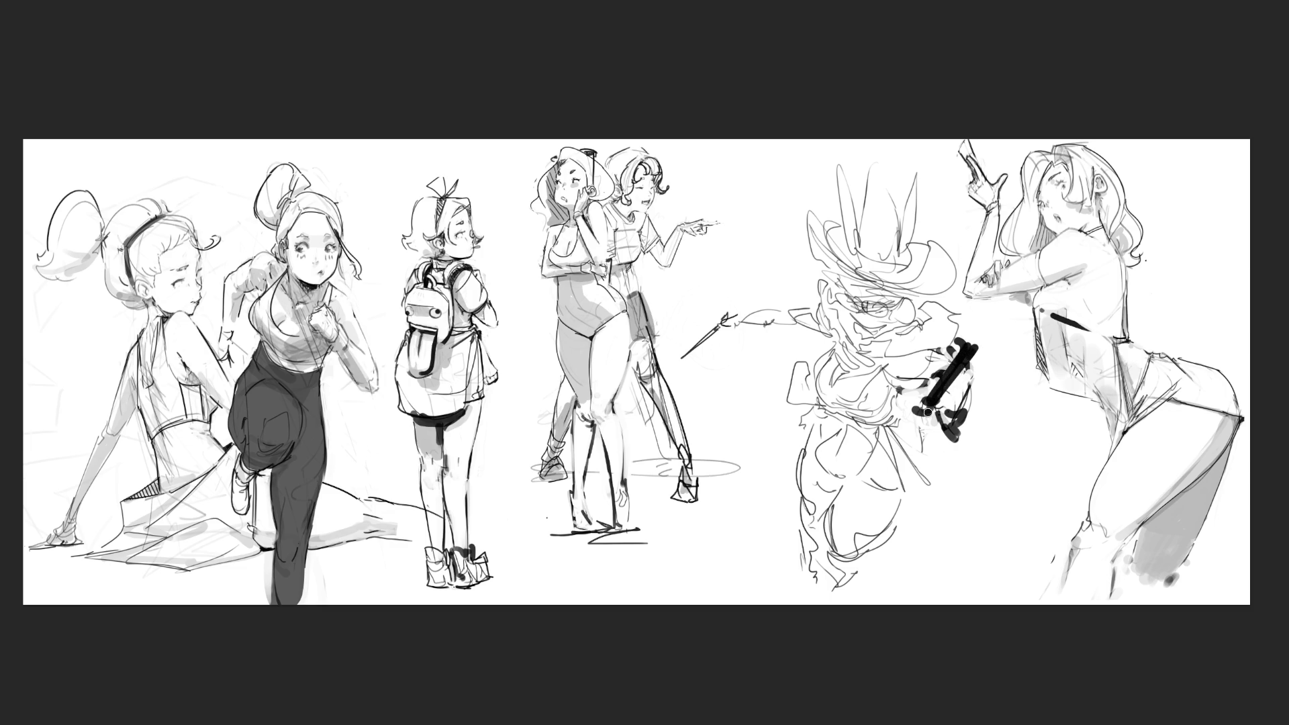
{"action": "mouse_move", "coordinate": [974, 344]}
{"action": "left_mouse_down"}
{"action": "mouse_move", "coordinate": [924, 408]}
{"action": "mouse_move", "coordinate": [947, 440]}
{"action": "mouse_move", "coordinate": [967, 340]}
{"action": "left_mouse_up"}
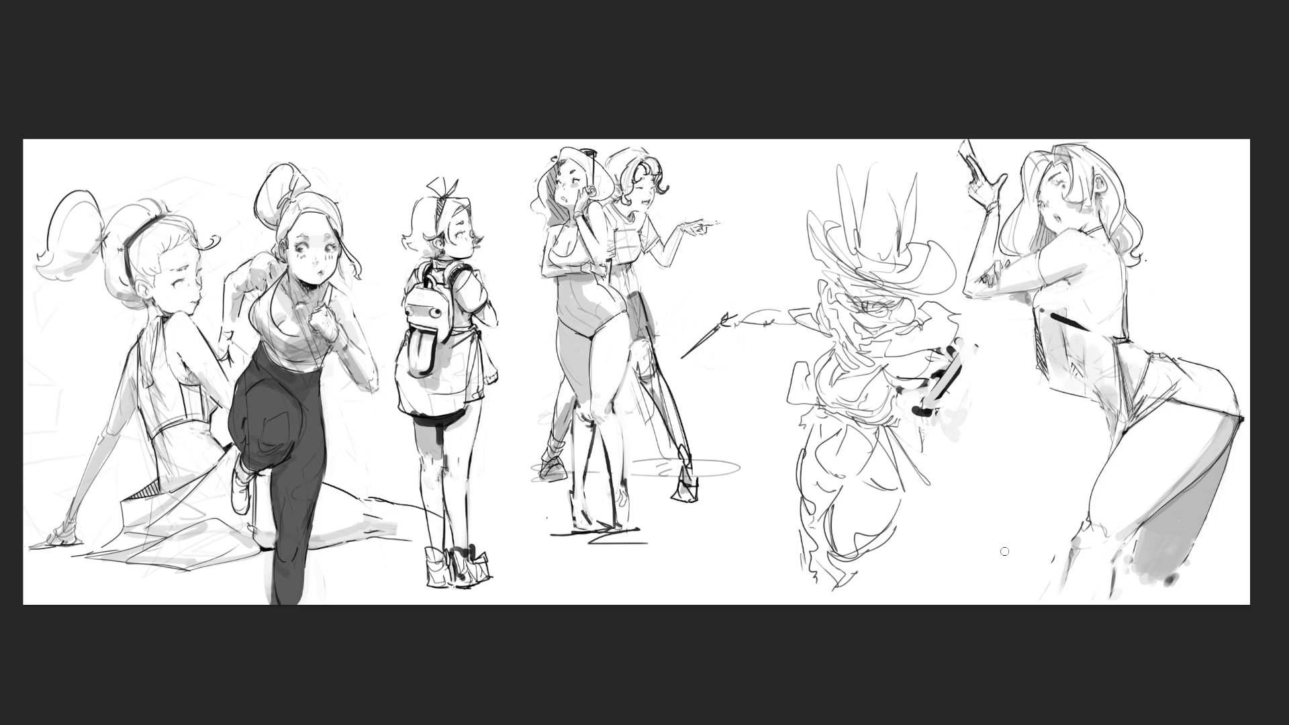
{"action": "left_click", "coordinate": [921, 396]}
{"action": "mouse_move", "coordinate": [907, 397]}
{"action": "left_mouse_down"}
{"action": "mouse_move", "coordinate": [941, 404]}
{"action": "mouse_move", "coordinate": [950, 449]}
{"action": "left_mouse_up"}
{"action": "left_click_drag", "start_coordinate": [953, 403], "coordinate": [985, 493]}
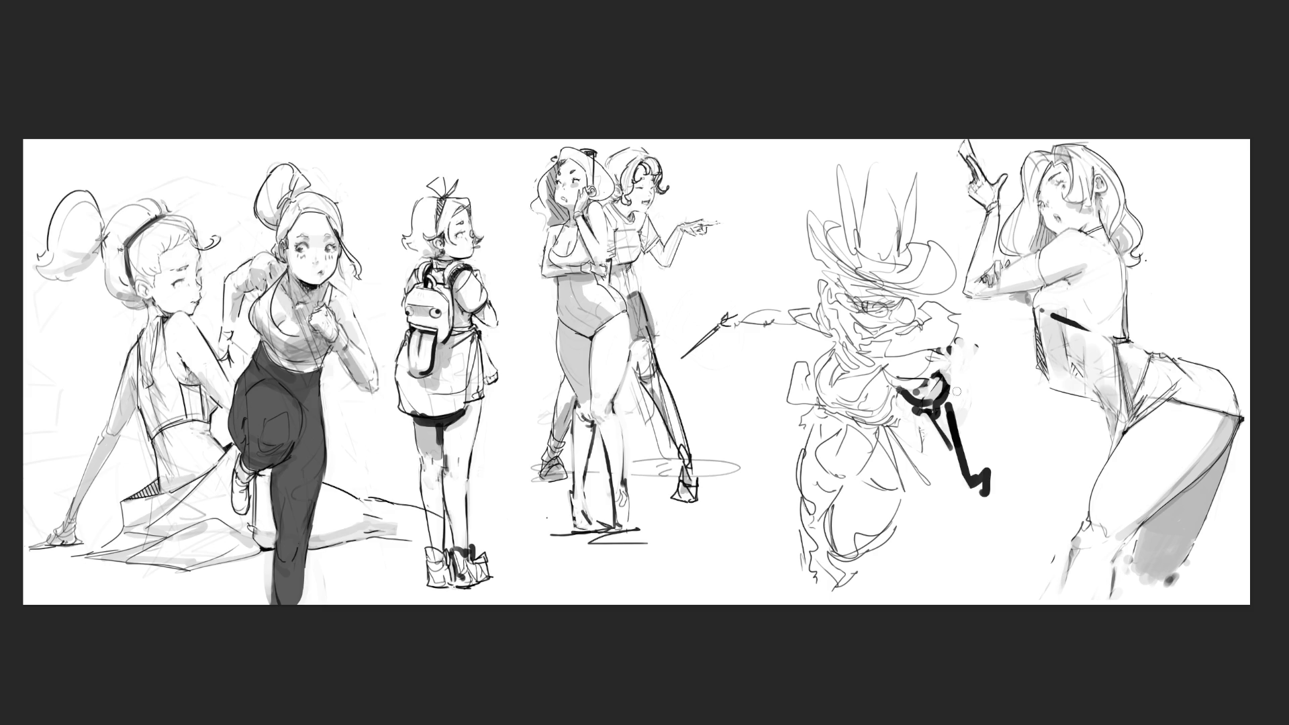
{"action": "mouse_move", "coordinate": [917, 435]}
{"action": "left_mouse_down"}
{"action": "mouse_move", "coordinate": [915, 477]}
{"action": "mouse_move", "coordinate": [926, 413]}
{"action": "mouse_move", "coordinate": [935, 423]}
{"action": "mouse_move", "coordinate": [966, 411]}
{"action": "left_mouse_up"}
{"action": "left_click", "coordinate": [961, 379]}
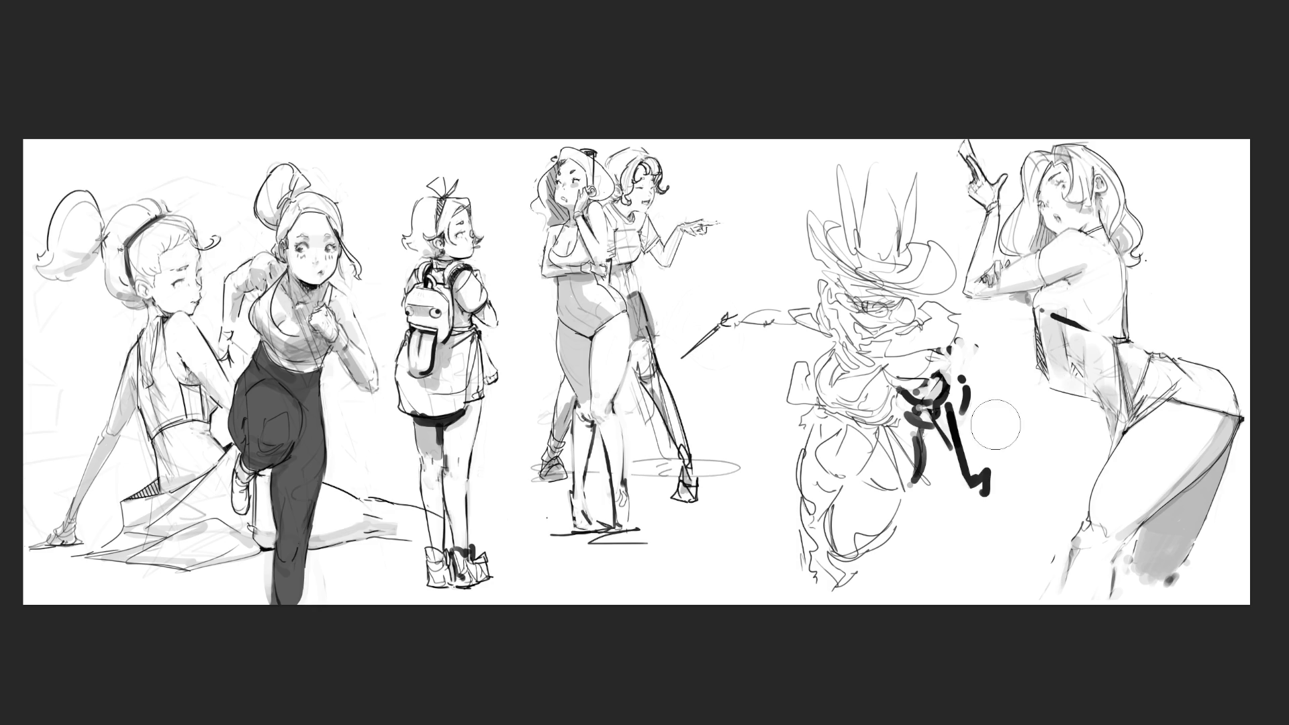
{"action": "mouse_move", "coordinate": [954, 370]}
{"action": "left_mouse_down"}
{"action": "mouse_move", "coordinate": [927, 416]}
{"action": "mouse_move", "coordinate": [940, 484]}
{"action": "mouse_move", "coordinate": [974, 497]}
{"action": "left_mouse_up"}
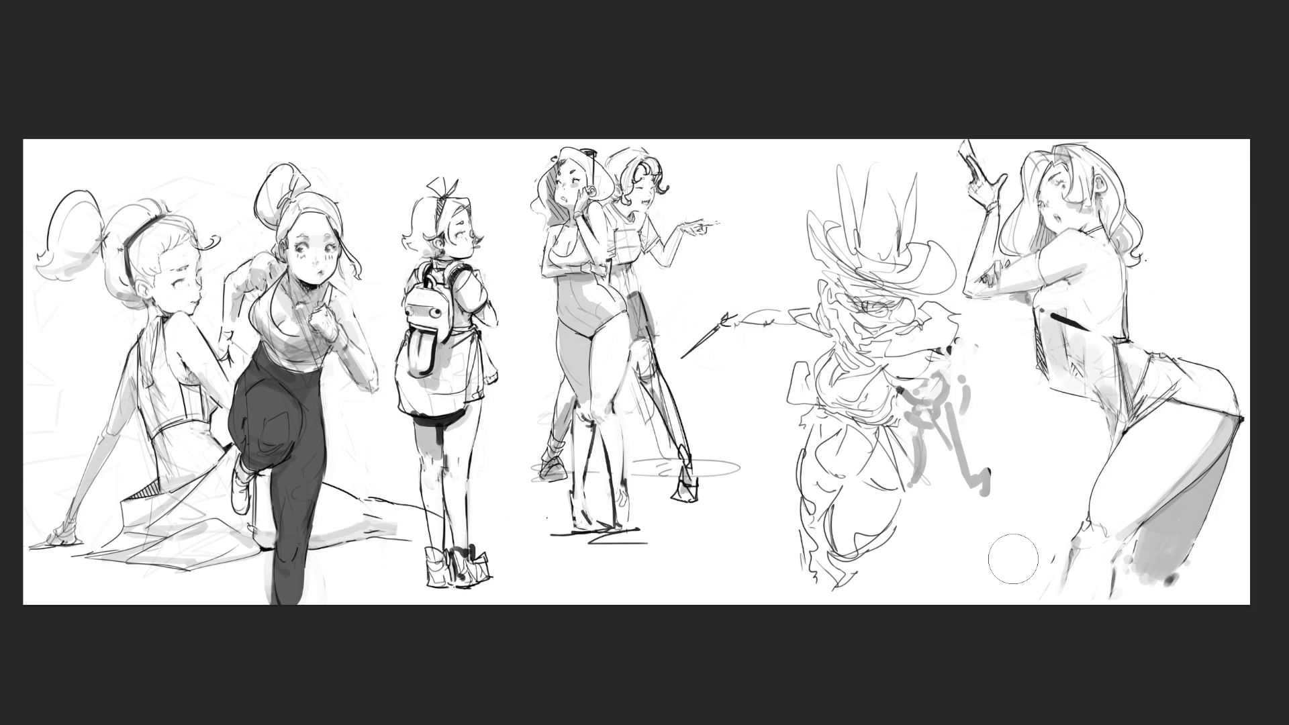
Ink the top hat's tall ears, brim mark and right edge in dark line.
{"action": "left_click_drag", "start_coordinate": [874, 193], "coordinate": [866, 227]}
{"action": "left_click", "coordinate": [894, 176]}
{"action": "left_click_drag", "start_coordinate": [894, 179], "coordinate": [904, 176]}
{"action": "left_click_drag", "start_coordinate": [894, 242], "coordinate": [896, 250]}
{"action": "mouse_move", "coordinate": [905, 173]}
{"action": "left_mouse_down"}
{"action": "mouse_move", "coordinate": [899, 244]}
{"action": "mouse_move", "coordinate": [928, 172]}
{"action": "mouse_move", "coordinate": [930, 224]}
{"action": "left_mouse_up"}
{"action": "left_click_drag", "start_coordinate": [927, 233], "coordinate": [904, 263]}
{"action": "mouse_move", "coordinate": [827, 164]}
{"action": "left_mouse_down"}
{"action": "mouse_move", "coordinate": [835, 231]}
{"action": "mouse_move", "coordinate": [845, 158]}
{"action": "mouse_move", "coordinate": [858, 208]}
{"action": "left_mouse_up"}
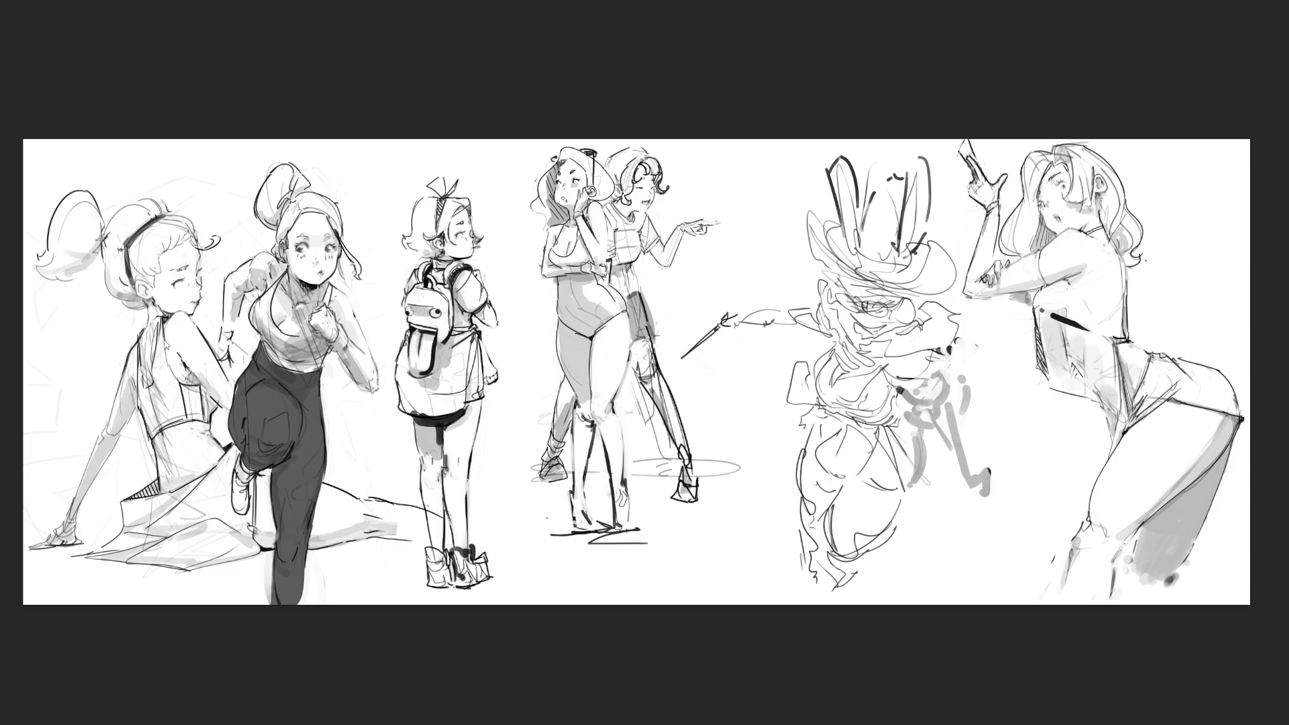
Mirror the top-hat figure back, enlarge it slightly and move it lower, then lighten its strokes to grey.
{"action": "key", "text": "ctrl+shift+h"}
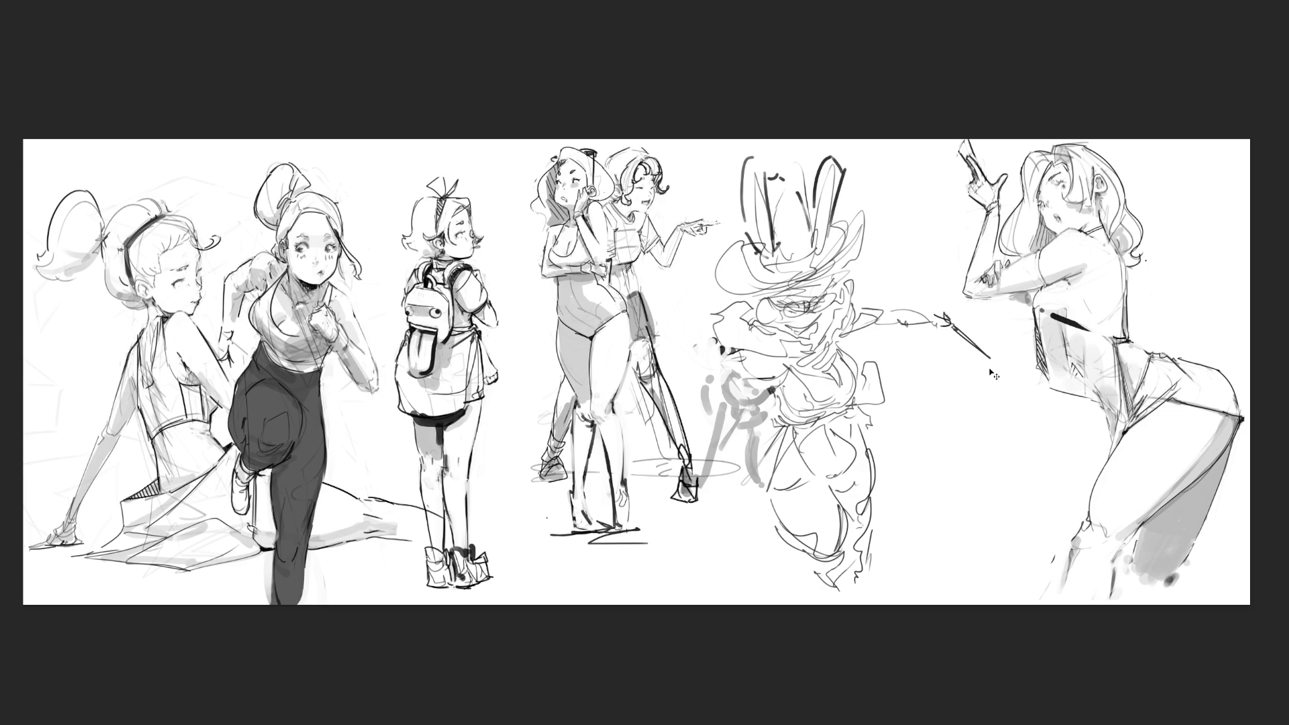
{"action": "key", "text": "ctrl+t"}
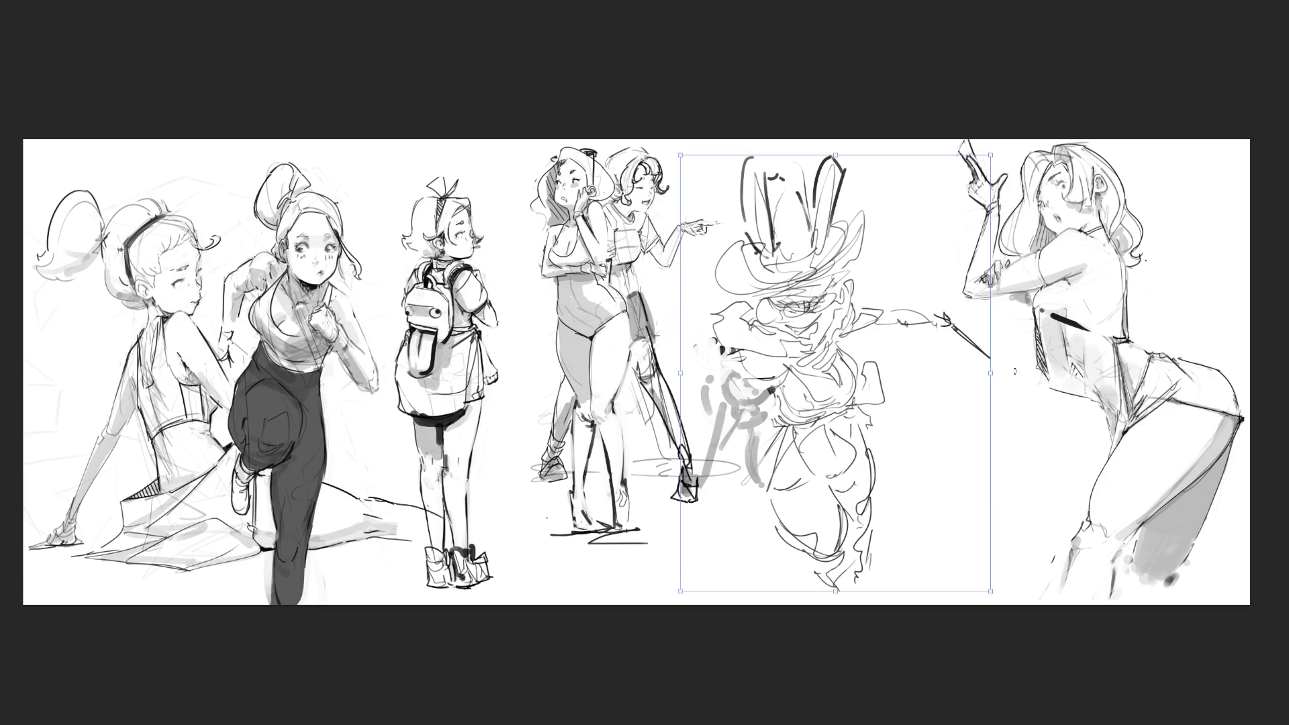
{"action": "left_click_drag", "start_coordinate": [992, 379], "coordinate": [1066, 396]}
{"action": "mouse_move", "coordinate": [1002, 426]}
{"action": "left_mouse_down"}
{"action": "mouse_move", "coordinate": [993, 463]}
{"action": "mouse_move", "coordinate": [1018, 457]}
{"action": "mouse_move", "coordinate": [995, 457]}
{"action": "left_mouse_up"}
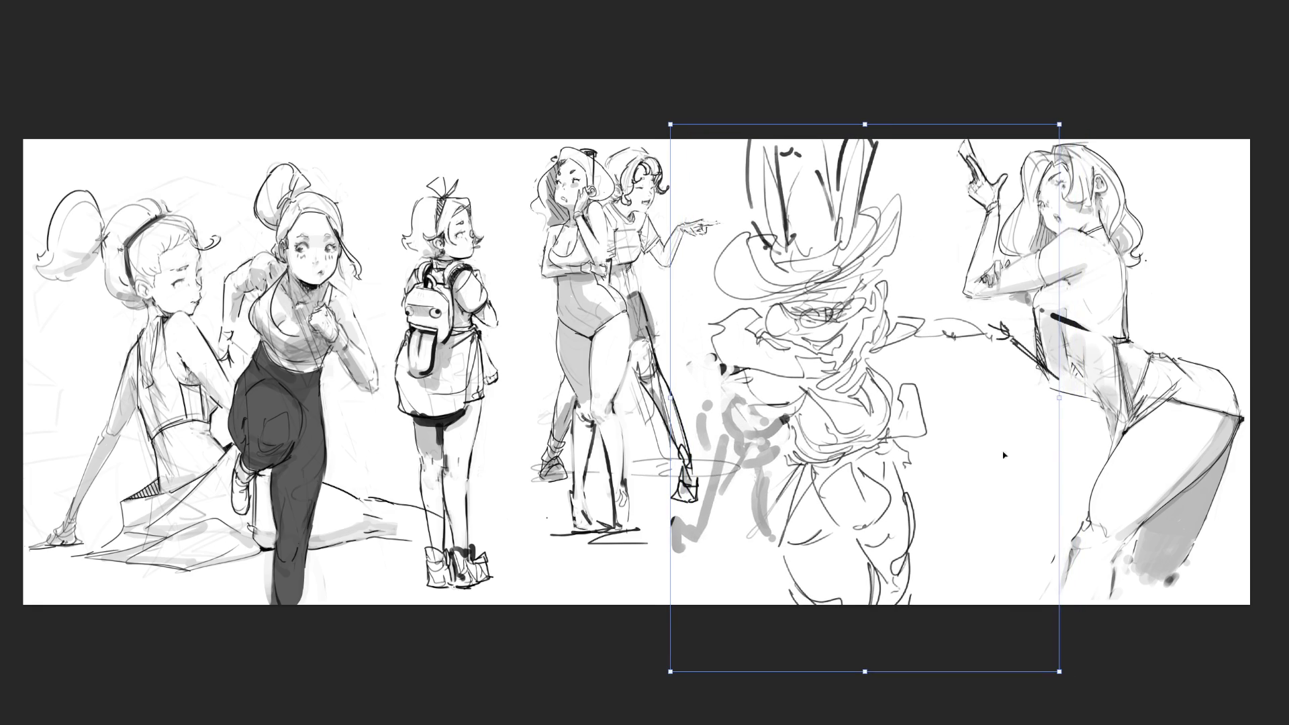
{"action": "mouse_move", "coordinate": [1060, 396]}
{"action": "left_mouse_down"}
{"action": "mouse_move", "coordinate": [961, 395]}
{"action": "mouse_move", "coordinate": [958, 384]}
{"action": "left_mouse_up"}
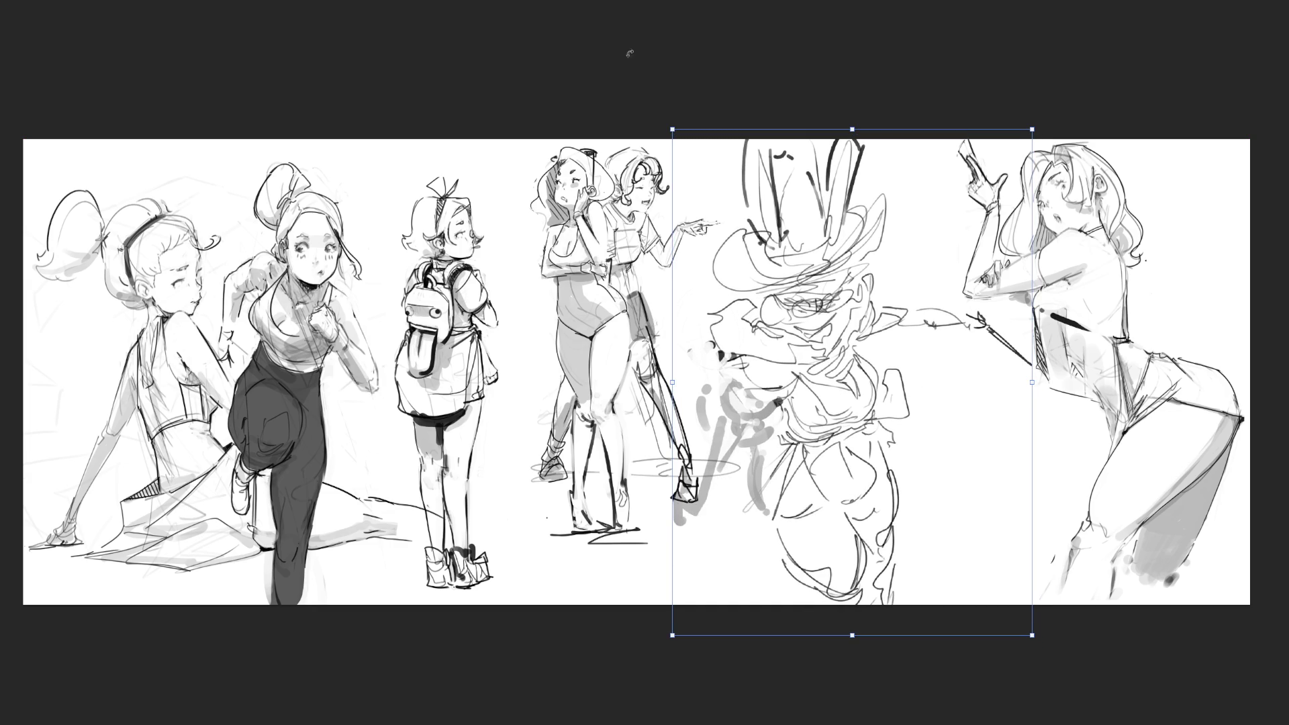
{"action": "key", "text": "Return"}
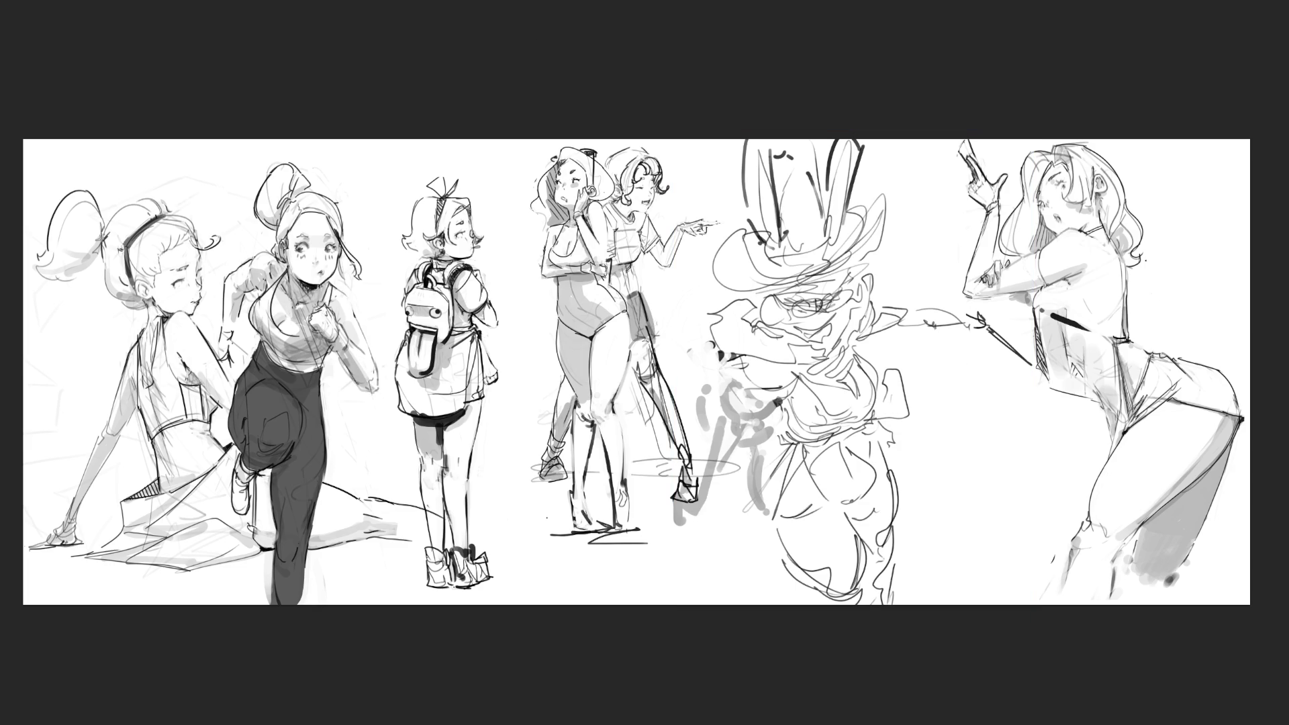
{"action": "key", "text": "ctrl+plus"}
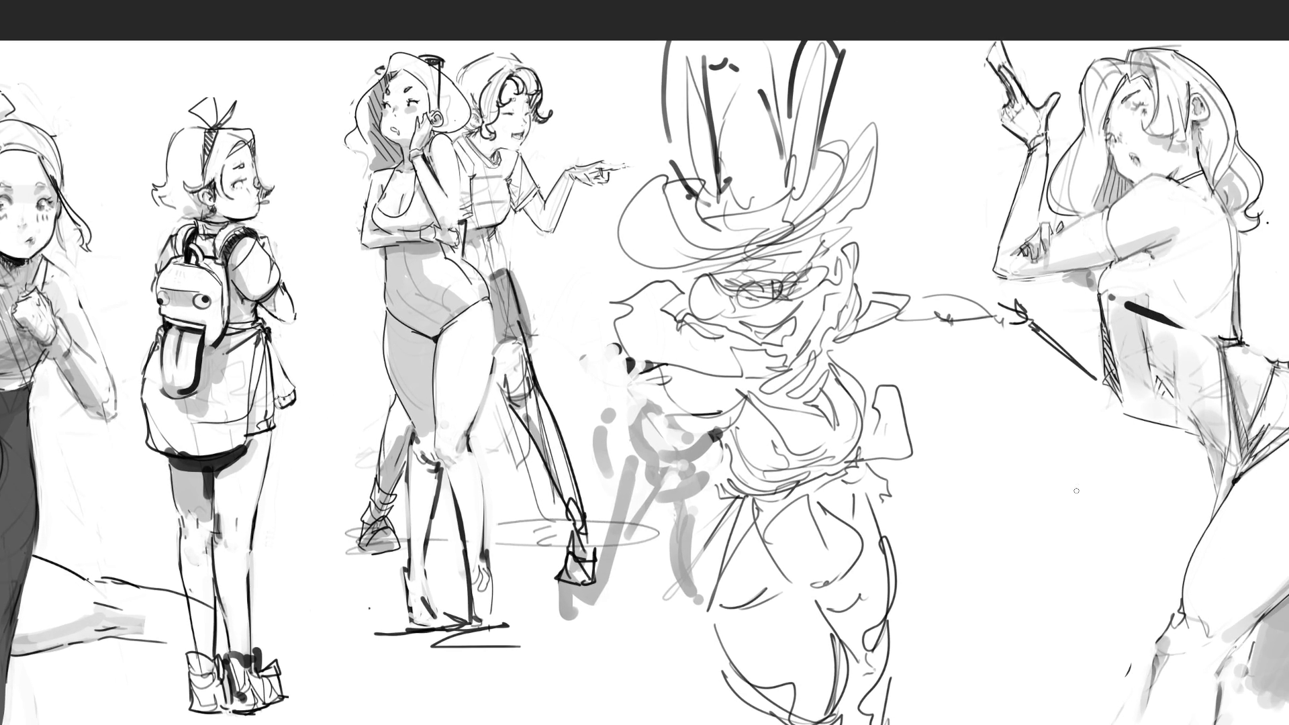
{"action": "mouse_move", "coordinate": [864, 289]}
{"action": "left_mouse_down"}
{"action": "mouse_move", "coordinate": [739, 168]}
{"action": "mouse_move", "coordinate": [993, 403]}
{"action": "mouse_move", "coordinate": [806, 537]}
{"action": "left_mouse_up"}
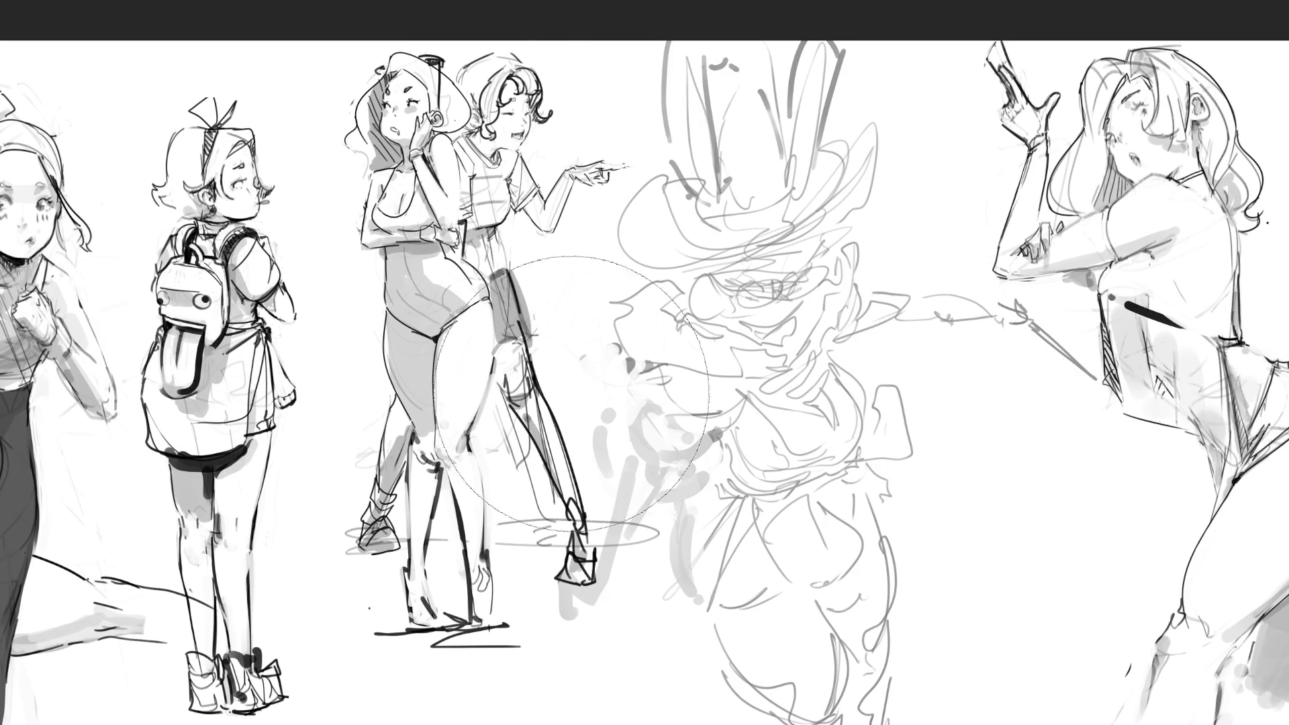
Switch to a small brush and ink the hat brim's curve in dark line, adding an eye mark.
{"action": "key", "text": "b"}
{"action": "mouse_move", "coordinate": [671, 179]}
{"action": "left_mouse_down"}
{"action": "mouse_move", "coordinate": [643, 275]}
{"action": "mouse_move", "coordinate": [675, 278]}
{"action": "mouse_move", "coordinate": [893, 208]}
{"action": "left_mouse_up"}
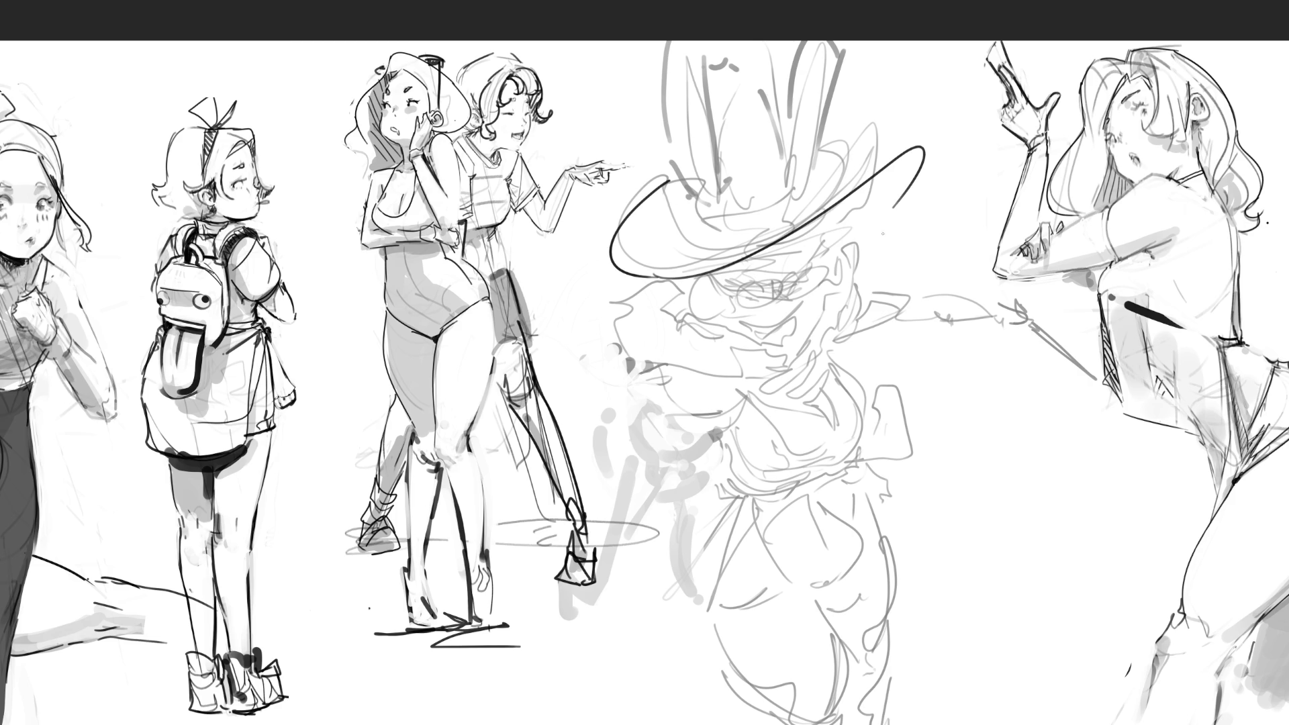
{"action": "mouse_move", "coordinate": [907, 146]}
{"action": "left_mouse_down"}
{"action": "mouse_move", "coordinate": [846, 179]}
{"action": "mouse_move", "coordinate": [853, 158]}
{"action": "left_mouse_up"}
{"action": "left_click_drag", "start_coordinate": [892, 206], "coordinate": [859, 223]}
{"action": "mouse_move", "coordinate": [784, 266]}
{"action": "left_mouse_down"}
{"action": "mouse_move", "coordinate": [798, 275]}
{"action": "mouse_move", "coordinate": [765, 310]}
{"action": "mouse_move", "coordinate": [822, 275]}
{"action": "mouse_move", "coordinate": [795, 268]}
{"action": "left_mouse_up"}
Redraw the round glasses with pupils and a lens mark, and add a smile below.
{"action": "key", "text": "ctrl+z"}
{"action": "key", "text": "ctrl+z"}
{"action": "left_click_drag", "start_coordinate": [789, 295], "coordinate": [825, 281]}
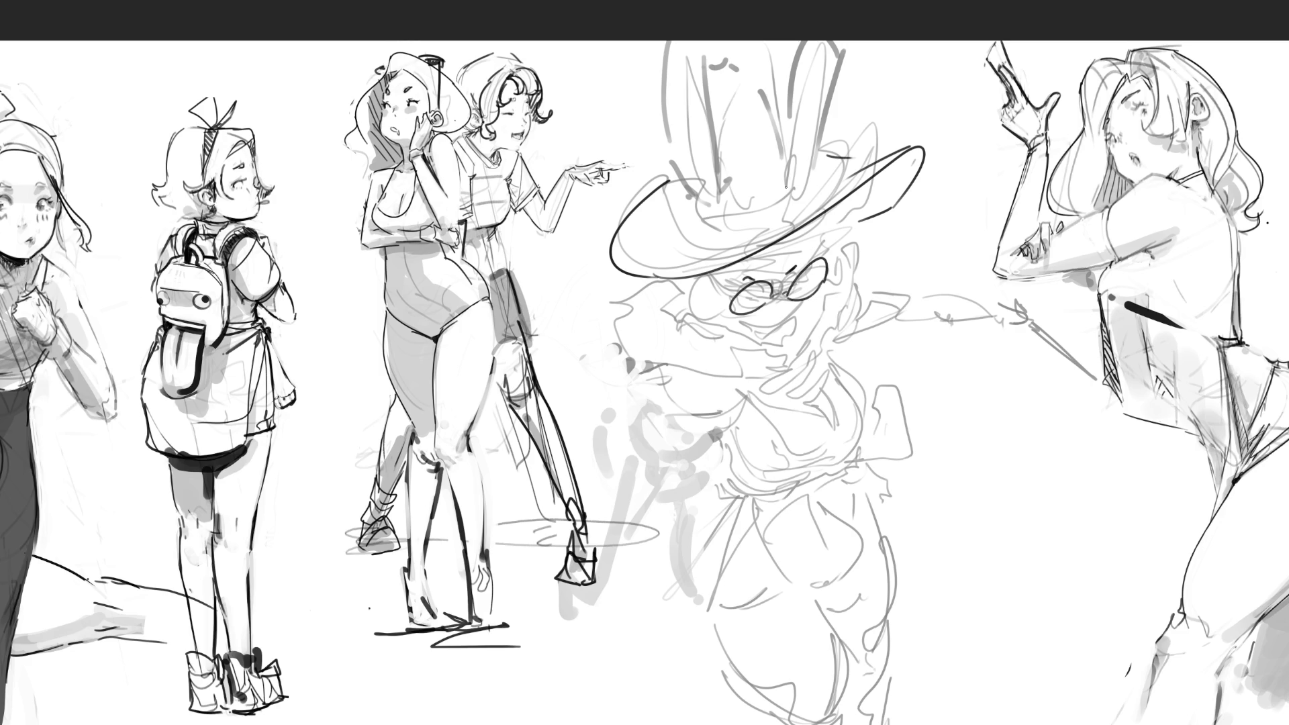
{"action": "left_click_drag", "start_coordinate": [745, 296], "coordinate": [759, 294]}
{"action": "left_click_drag", "start_coordinate": [793, 293], "coordinate": [805, 284]}
{"action": "mouse_move", "coordinate": [742, 321]}
{"action": "left_mouse_down"}
{"action": "mouse_move", "coordinate": [774, 329]}
{"action": "mouse_move", "coordinate": [762, 325]}
{"action": "left_mouse_up"}
{"action": "left_click_drag", "start_coordinate": [726, 287], "coordinate": [789, 281]}
Outline the face's left and right edges, add a nose stroke and draw the jawline.
{"action": "left_click_drag", "start_coordinate": [816, 234], "coordinate": [826, 247]}
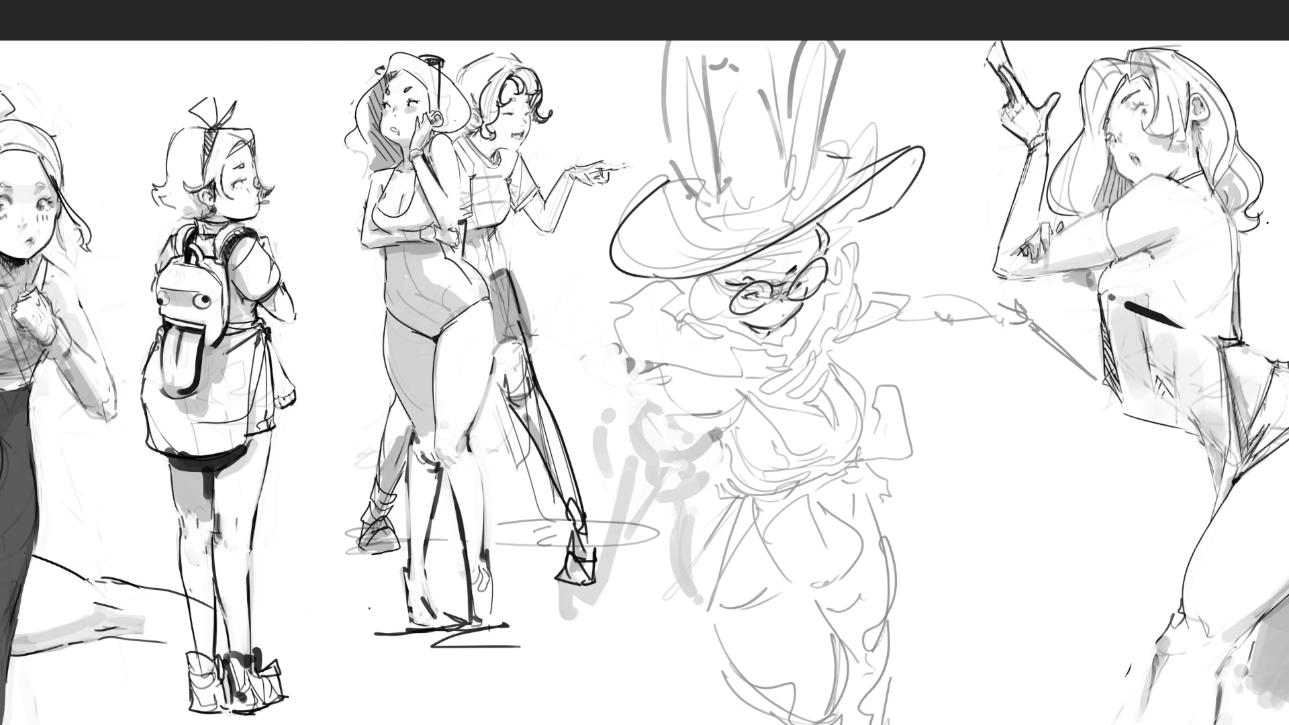
{"action": "mouse_move", "coordinate": [681, 279]}
{"action": "left_mouse_down"}
{"action": "mouse_move", "coordinate": [683, 306]}
{"action": "mouse_move", "coordinate": [704, 315]}
{"action": "left_mouse_up"}
{"action": "key", "text": "ctrl+z"}
{"action": "left_click_drag", "start_coordinate": [735, 306], "coordinate": [752, 320]}
{"action": "left_click_drag", "start_coordinate": [830, 253], "coordinate": [844, 289]}
{"action": "mouse_move", "coordinate": [712, 318]}
{"action": "left_mouse_down"}
{"action": "mouse_move", "coordinate": [740, 329]}
{"action": "mouse_move", "coordinate": [834, 300]}
{"action": "left_mouse_up"}
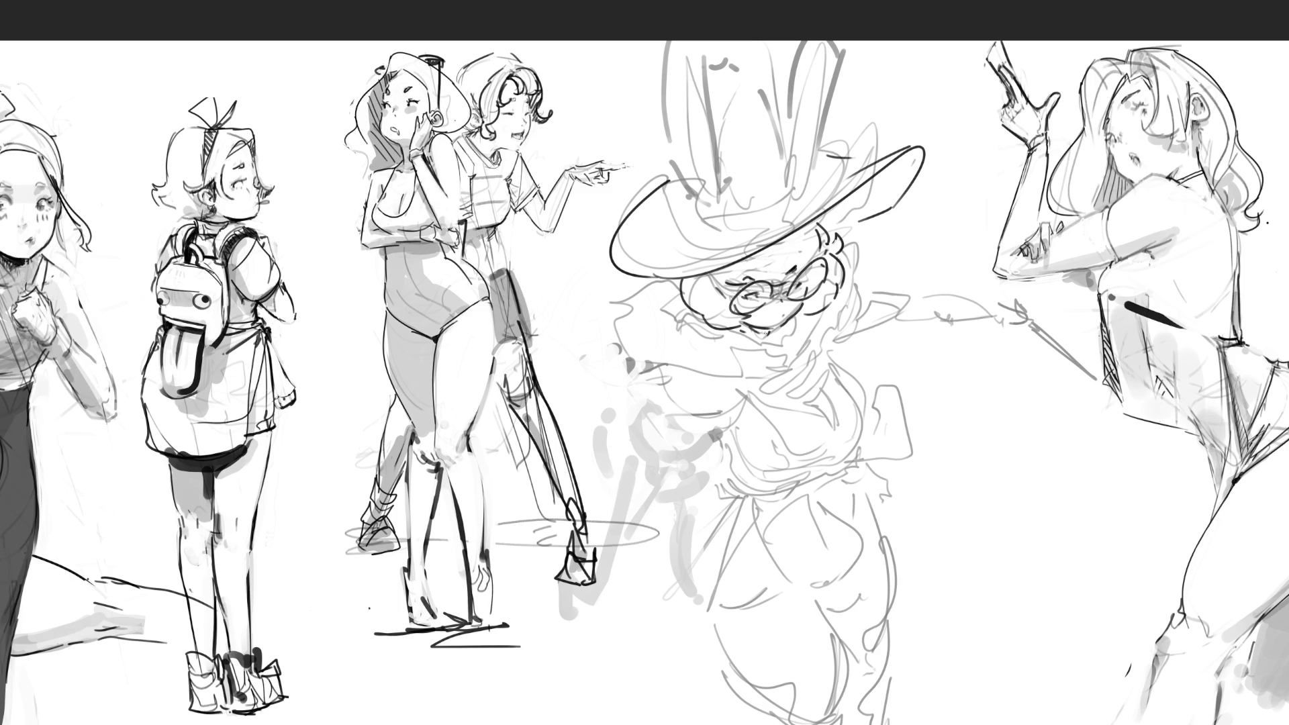
Sketch beard strokes below and beside the glasses, undoing a stray curve under the beard.
{"action": "mouse_move", "coordinate": [729, 331]}
{"action": "left_mouse_down"}
{"action": "mouse_move", "coordinate": [761, 352]}
{"action": "mouse_move", "coordinate": [774, 333]}
{"action": "mouse_move", "coordinate": [787, 345]}
{"action": "mouse_move", "coordinate": [791, 320]}
{"action": "mouse_move", "coordinate": [801, 336]}
{"action": "mouse_move", "coordinate": [787, 348]}
{"action": "left_mouse_up"}
{"action": "left_click_drag", "start_coordinate": [807, 313], "coordinate": [800, 331]}
{"action": "left_click_drag", "start_coordinate": [728, 336], "coordinate": [744, 355]}
{"action": "left_click_drag", "start_coordinate": [708, 323], "coordinate": [693, 336]}
{"action": "left_click_drag", "start_coordinate": [696, 335], "coordinate": [692, 346]}
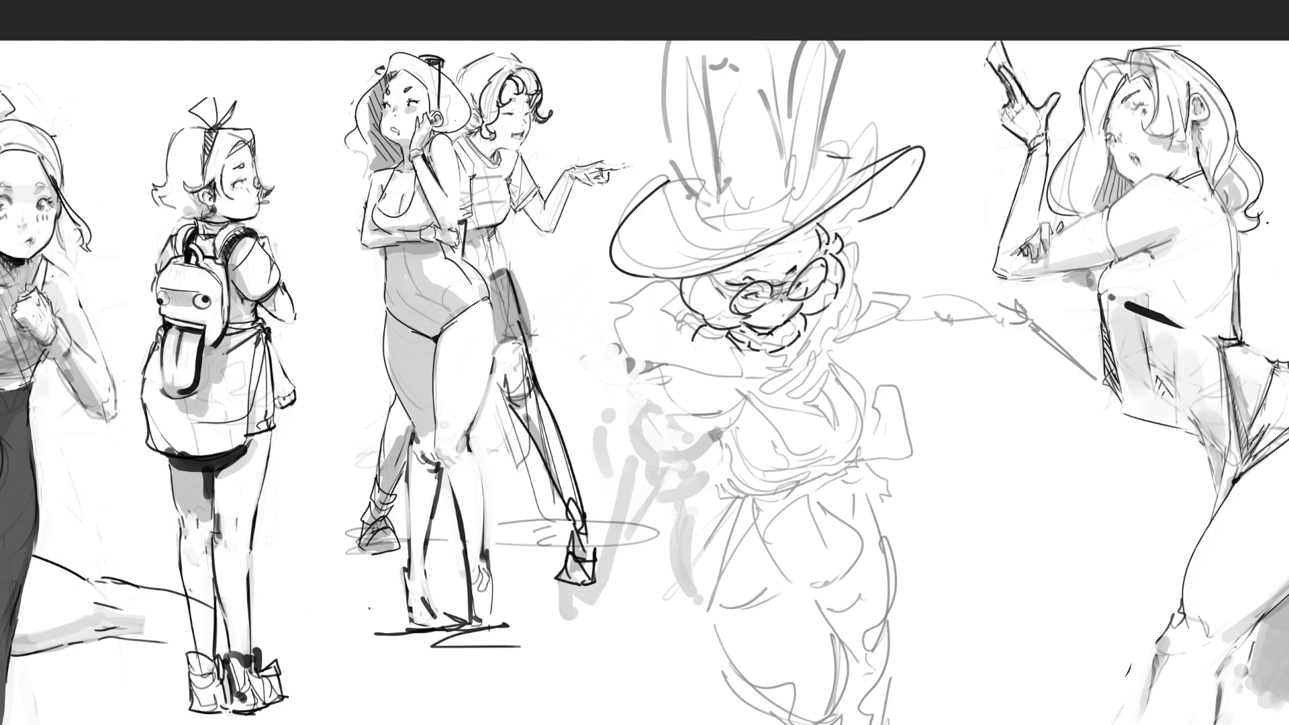
{"action": "mouse_move", "coordinate": [691, 341]}
{"action": "left_mouse_down"}
{"action": "mouse_move", "coordinate": [750, 361]}
{"action": "mouse_move", "coordinate": [749, 385]}
{"action": "mouse_move", "coordinate": [783, 438]}
{"action": "left_mouse_up"}
{"action": "key", "text": "ctrl+z"}
Add curly hair under the brim, fur hatching under the beard, and a first crown stroke.
{"action": "left_click_drag", "start_coordinate": [692, 331], "coordinate": [687, 341]}
{"action": "mouse_move", "coordinate": [659, 279]}
{"action": "left_mouse_down"}
{"action": "mouse_move", "coordinate": [611, 303]}
{"action": "mouse_move", "coordinate": [634, 366]}
{"action": "mouse_move", "coordinate": [655, 381]}
{"action": "mouse_move", "coordinate": [732, 382]}
{"action": "left_mouse_up"}
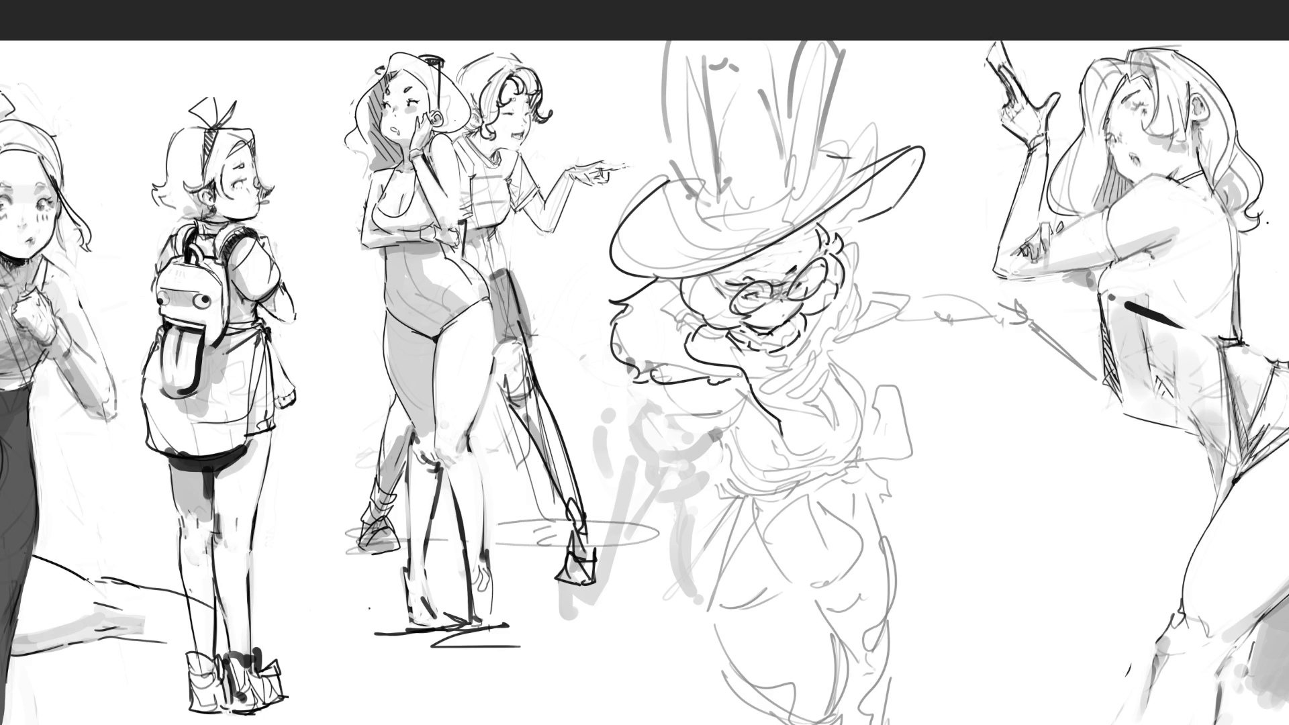
{"action": "mouse_move", "coordinate": [745, 374]}
{"action": "left_mouse_down"}
{"action": "mouse_move", "coordinate": [707, 381]}
{"action": "mouse_move", "coordinate": [745, 392]}
{"action": "mouse_move", "coordinate": [783, 440]}
{"action": "left_mouse_up"}
{"action": "mouse_move", "coordinate": [674, 188]}
{"action": "left_mouse_down"}
{"action": "mouse_move", "coordinate": [731, 202]}
{"action": "mouse_move", "coordinate": [657, 106]}
{"action": "mouse_move", "coordinate": [655, 45]}
{"action": "mouse_move", "coordinate": [725, 193]}
{"action": "mouse_move", "coordinate": [710, 208]}
{"action": "left_mouse_up"}
{"action": "left_click_drag", "start_coordinate": [705, 46], "coordinate": [683, 202]}
Ink the left side and a center line of the hat crown after undoing trial strokes.
{"action": "key", "text": "ctrl+z"}
{"action": "left_click_drag", "start_coordinate": [677, 41], "coordinate": [708, 215]}
{"action": "key", "text": "ctrl+z"}
{"action": "left_click_drag", "start_coordinate": [678, 43], "coordinate": [710, 200]}
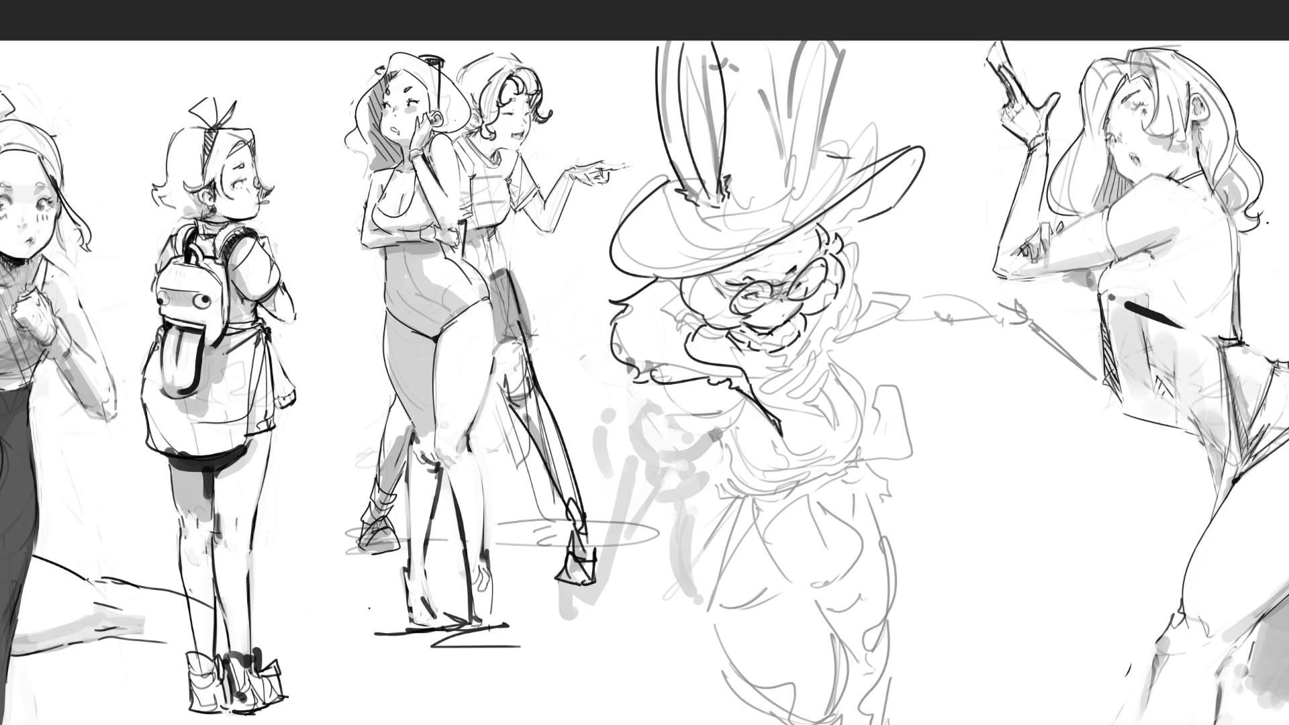
{"action": "left_click_drag", "start_coordinate": [708, 48], "coordinate": [716, 196]}
{"action": "mouse_move", "coordinate": [810, 148]}
{"action": "left_mouse_down"}
{"action": "mouse_move", "coordinate": [806, 172]}
{"action": "mouse_move", "coordinate": [809, 131]}
{"action": "left_mouse_up"}
Ink the bunny ears and the curve between them, add shading dashes, then lasso the hat.
{"action": "left_click_drag", "start_coordinate": [818, 94], "coordinate": [836, 42]}
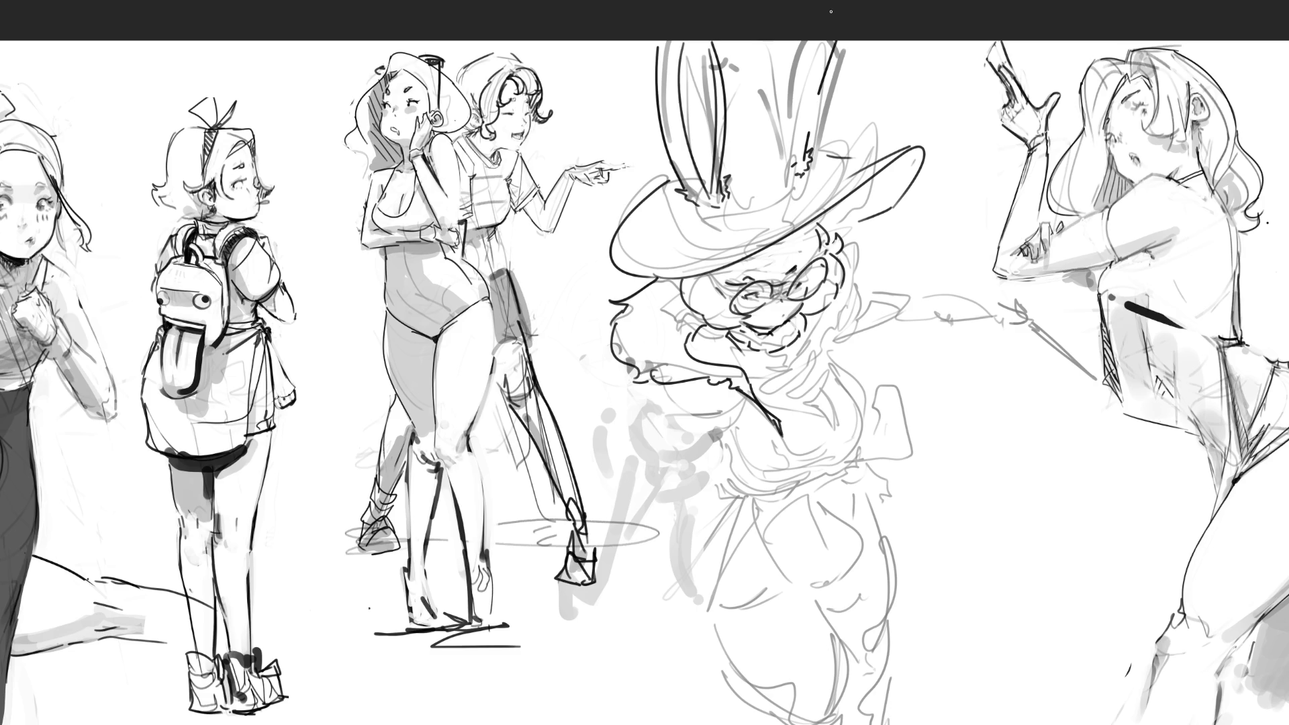
{"action": "left_click_drag", "start_coordinate": [772, 106], "coordinate": [792, 42]}
{"action": "left_click_drag", "start_coordinate": [798, 152], "coordinate": [815, 62]}
{"action": "mouse_move", "coordinate": [726, 67]}
{"action": "left_mouse_down"}
{"action": "mouse_move", "coordinate": [765, 89]}
{"action": "mouse_move", "coordinate": [788, 185]}
{"action": "left_mouse_up"}
{"action": "key", "text": "ctrl+z"}
{"action": "left_click_drag", "start_coordinate": [766, 91], "coordinate": [790, 187]}
{"action": "mouse_move", "coordinate": [719, 214]}
{"action": "left_mouse_down"}
{"action": "mouse_move", "coordinate": [798, 192]}
{"action": "mouse_move", "coordinate": [752, 219]}
{"action": "left_mouse_up"}
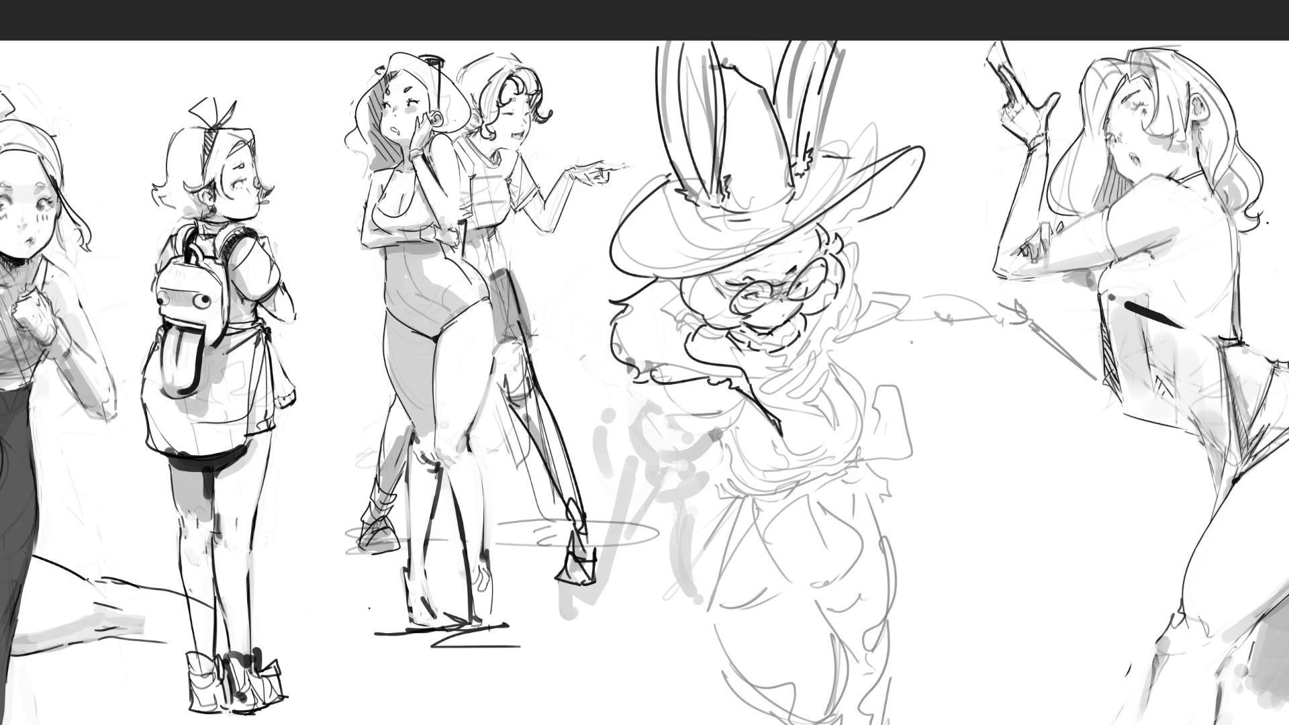
{"action": "left_click_drag", "start_coordinate": [827, 157], "coordinate": [851, 166]}
{"action": "mouse_move", "coordinate": [959, 158]}
{"action": "left_mouse_down"}
{"action": "mouse_move", "coordinate": [717, 13]}
{"action": "mouse_move", "coordinate": [608, 276]}
{"action": "mouse_move", "coordinate": [699, 276]}
{"action": "mouse_move", "coordinate": [863, 221]}
{"action": "mouse_move", "coordinate": [896, 232]}
{"action": "left_mouse_up"}
Nudge the selected hat and ears slightly down and right with Ctrl+T, then deselect.
{"action": "key", "text": "ctrl+t"}
{"action": "left_click_drag", "start_coordinate": [889, 172], "coordinate": [893, 187]}
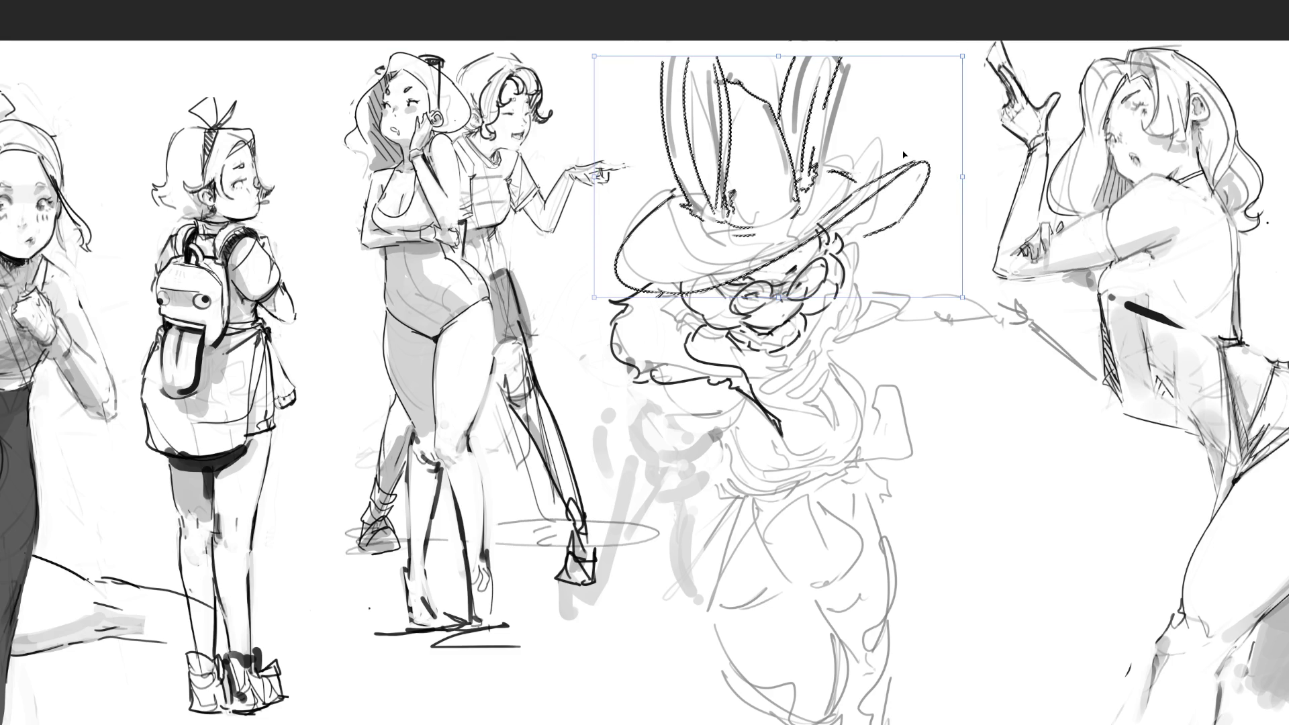
{"action": "key", "text": "Return"}
{"action": "key", "text": "ctrl+d"}
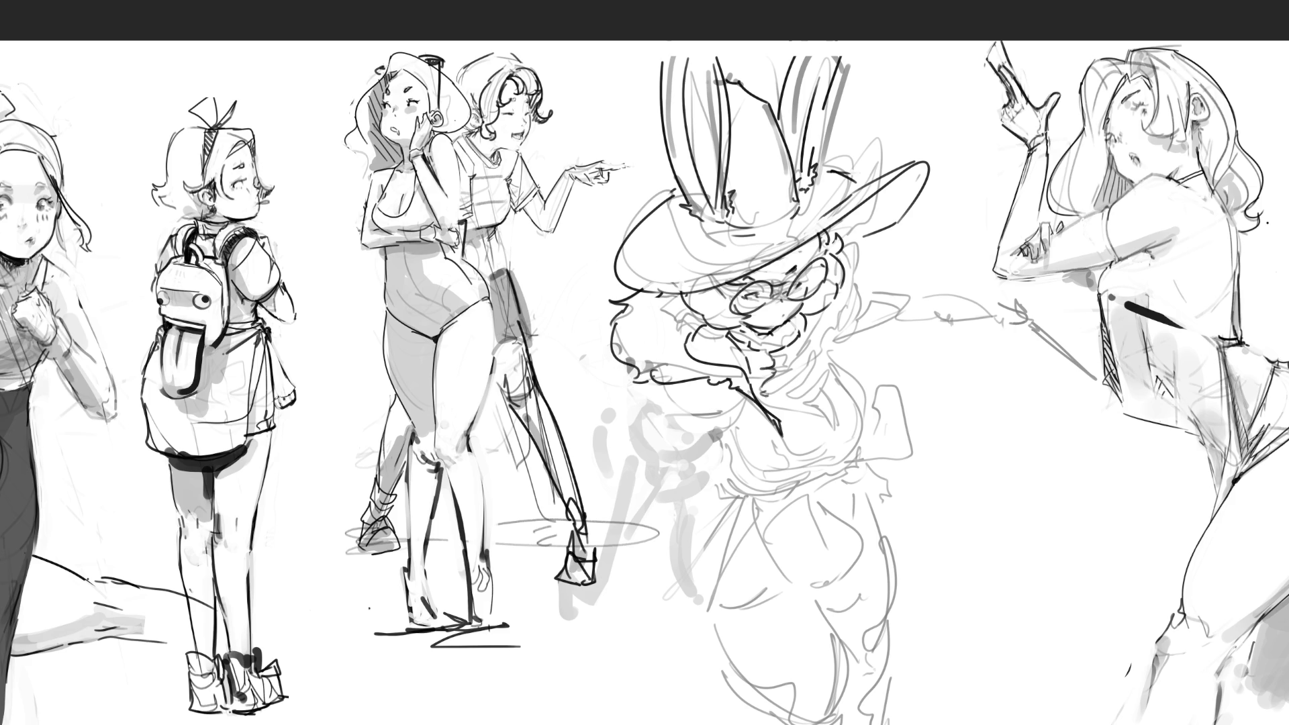
Ink a torso line, the collar's curve and loop, the right cheek edge and right-side hair.
{"action": "left_click_drag", "start_coordinate": [791, 405], "coordinate": [831, 418]}
{"action": "mouse_move", "coordinate": [799, 339]}
{"action": "left_mouse_down"}
{"action": "mouse_move", "coordinate": [814, 346]}
{"action": "mouse_move", "coordinate": [810, 363]}
{"action": "mouse_move", "coordinate": [785, 367]}
{"action": "mouse_move", "coordinate": [820, 364]}
{"action": "mouse_move", "coordinate": [836, 417]}
{"action": "left_mouse_up"}
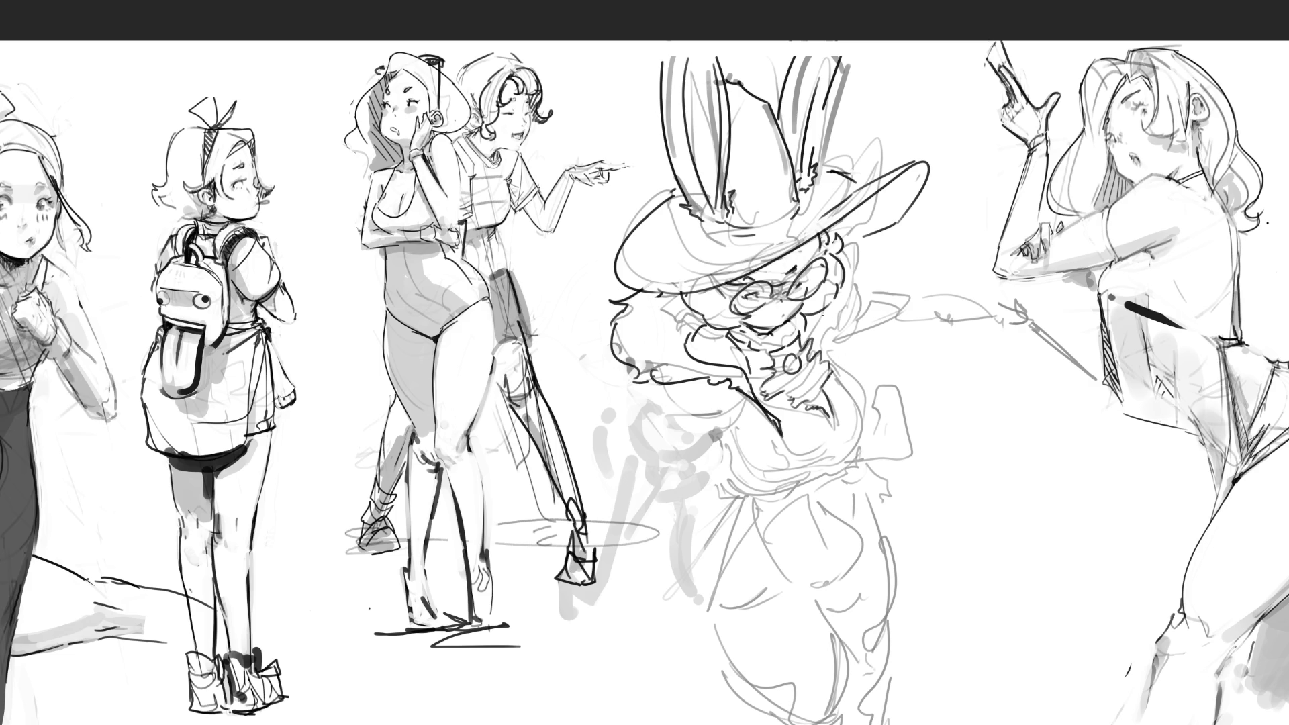
{"action": "mouse_move", "coordinate": [824, 311]}
{"action": "left_mouse_down"}
{"action": "mouse_move", "coordinate": [815, 345]}
{"action": "mouse_move", "coordinate": [849, 393]}
{"action": "left_mouse_up"}
{"action": "left_click_drag", "start_coordinate": [826, 337], "coordinate": [847, 381]}
{"action": "left_click_drag", "start_coordinate": [826, 337], "coordinate": [853, 305]}
{"action": "mouse_move", "coordinate": [845, 233]}
{"action": "left_mouse_down"}
{"action": "mouse_move", "coordinate": [873, 263]}
{"action": "mouse_move", "coordinate": [862, 286]}
{"action": "left_mouse_up"}
{"action": "left_click_drag", "start_coordinate": [869, 285], "coordinate": [854, 304]}
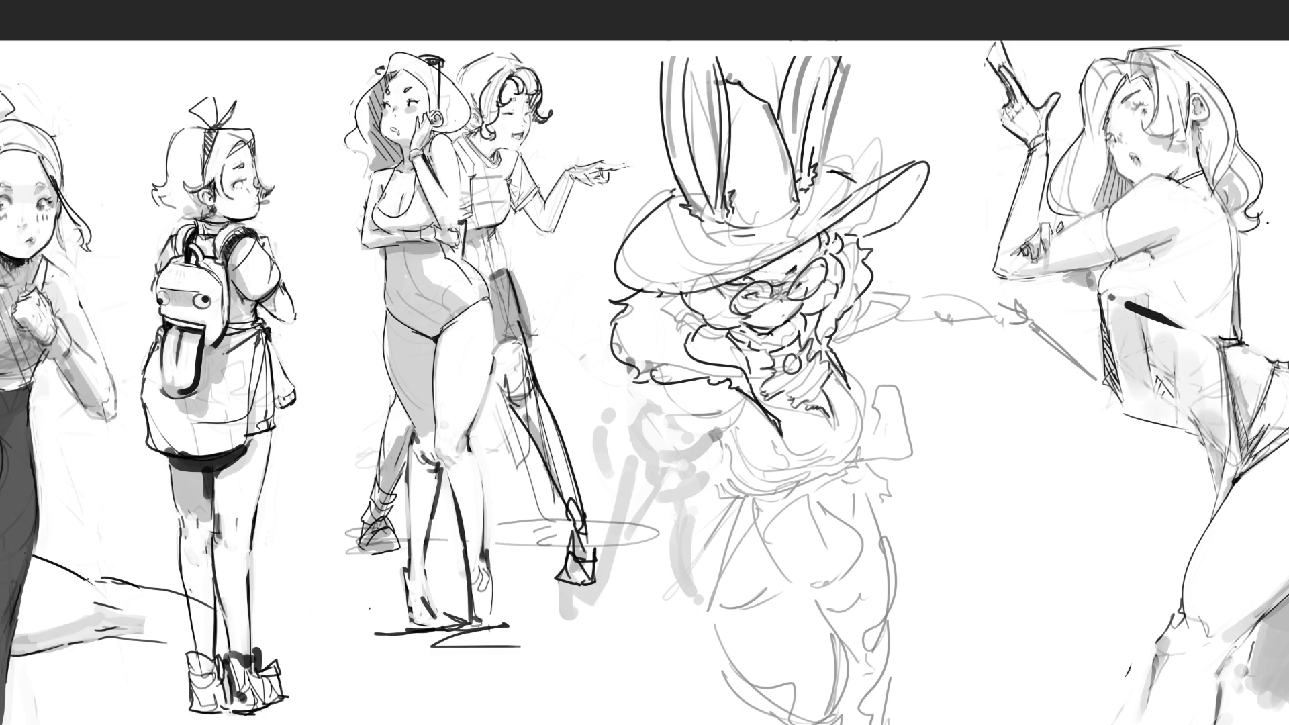